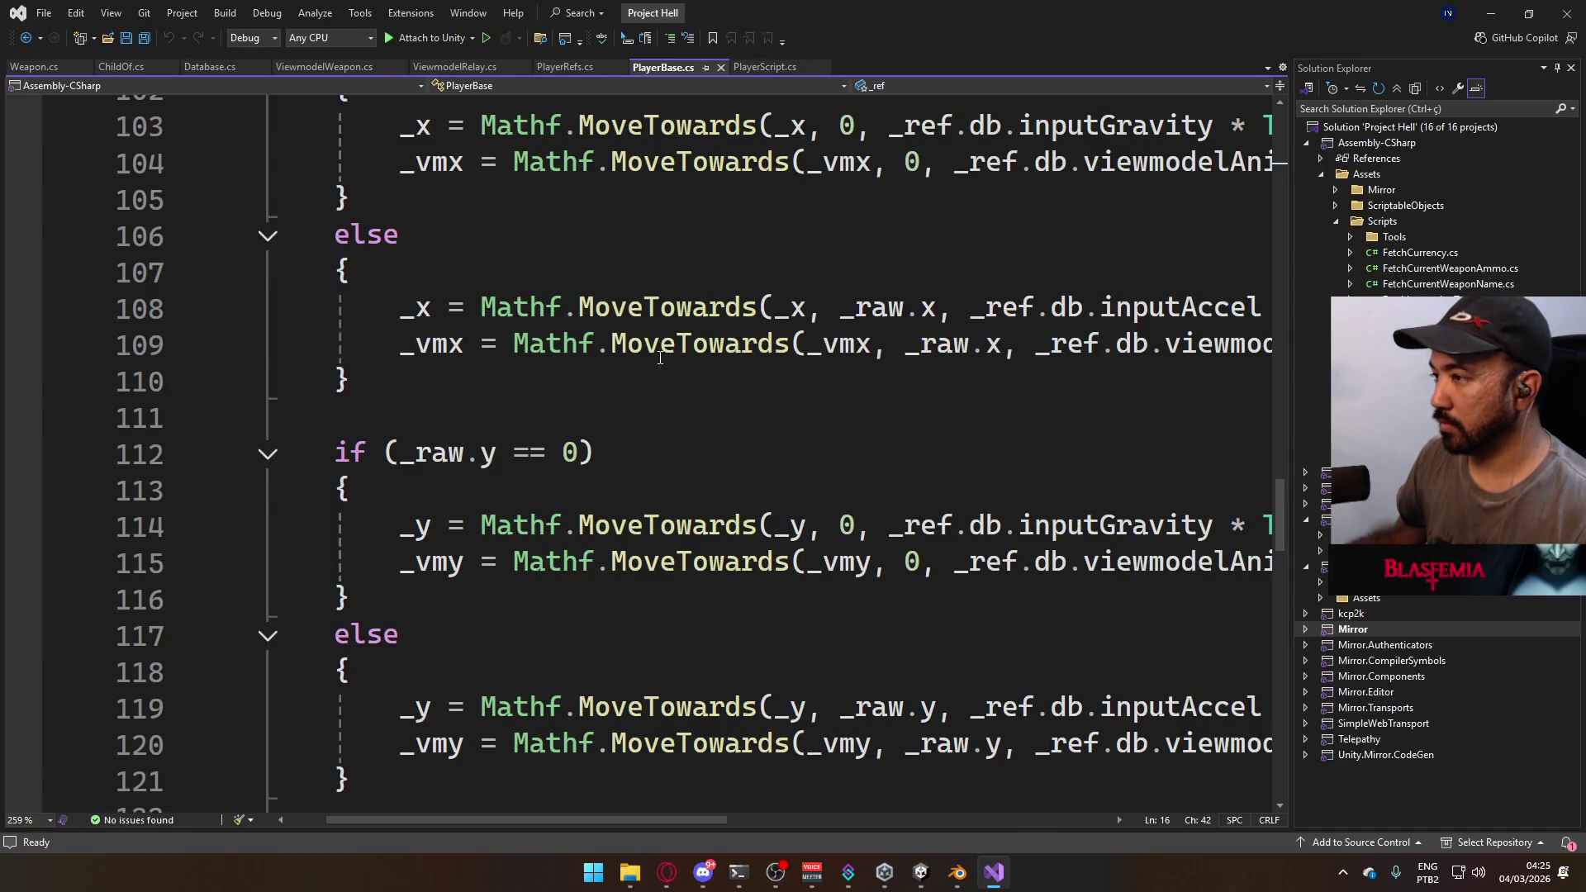
# - Comment out the horizontal reassignment on line 394 of PlayerScript.cs and save the file
pyautogui.click(750, 68)
pyautogui.scroll(-15, 763, 508)
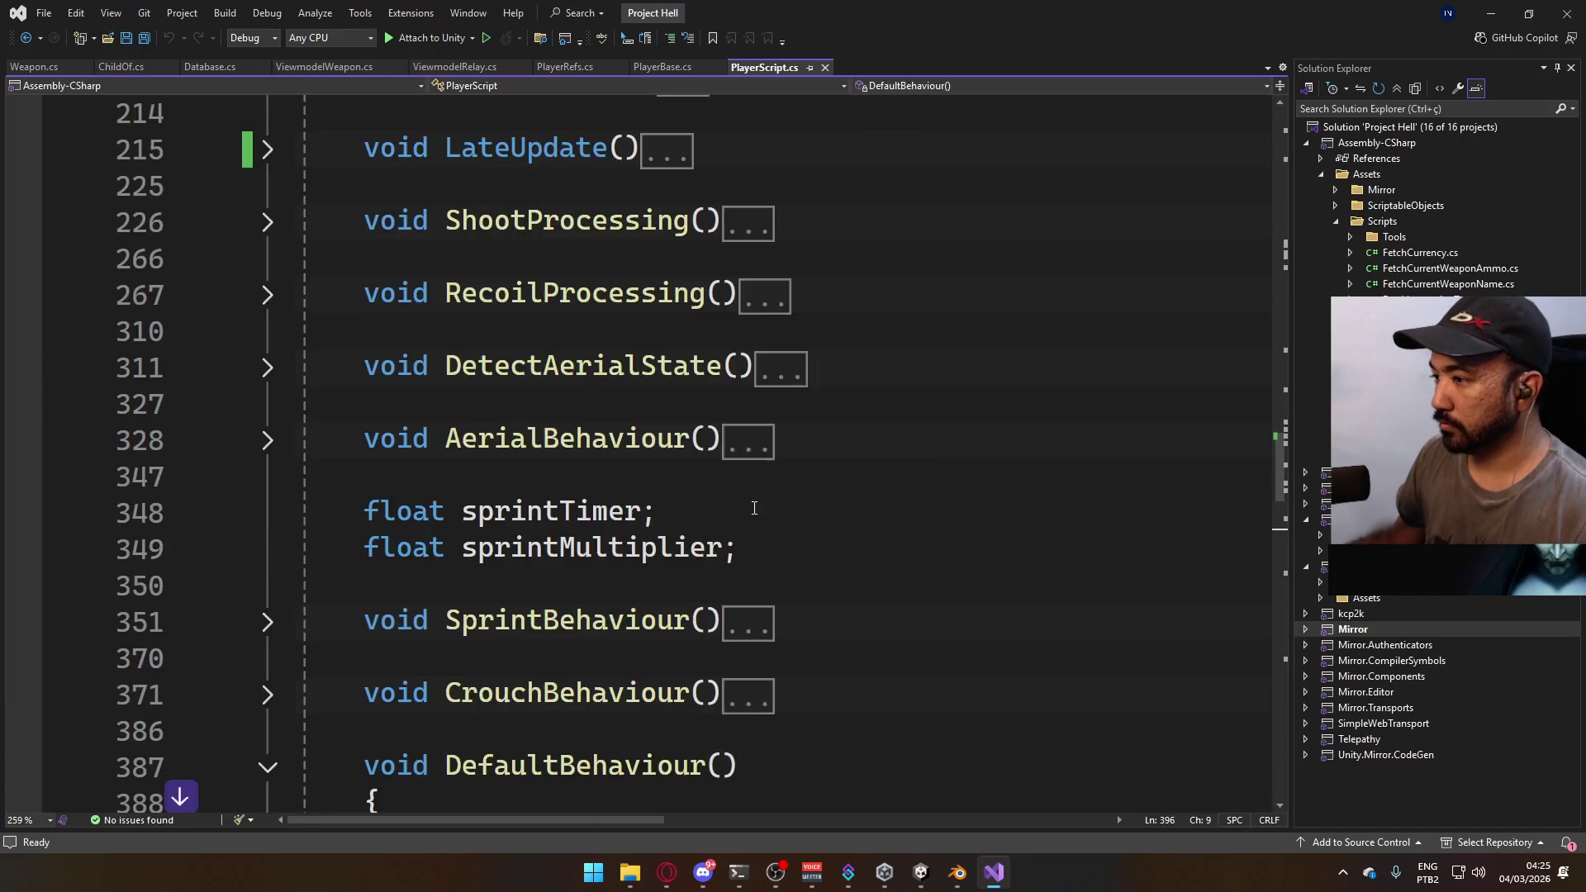
pyautogui.scroll(2, 762, 507)
pyautogui.scroll(2, 762, 507)
pyautogui.click(934, 512)
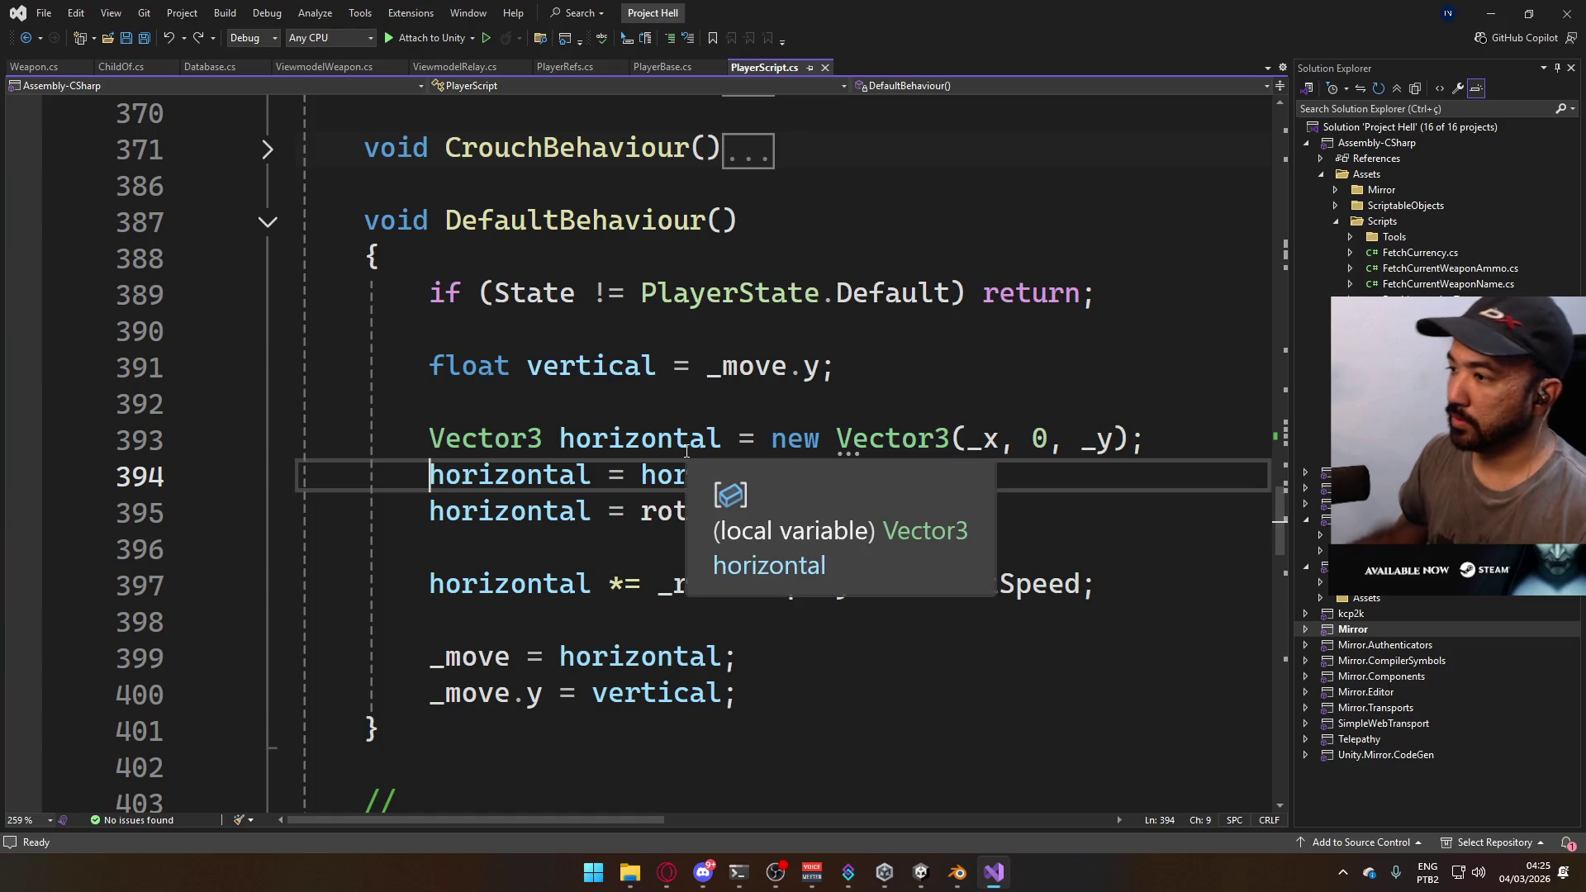
pyautogui.click(436, 476)
pyautogui.hotkey('ctrl', 'k')
pyautogui.hotkey('ctrl', 'c')
pyautogui.hotkey('ctrl', 's')
# - Return to PlayerBase.cs at its Update method
pyautogui.click(834, 366)
pyautogui.click(649, 70)
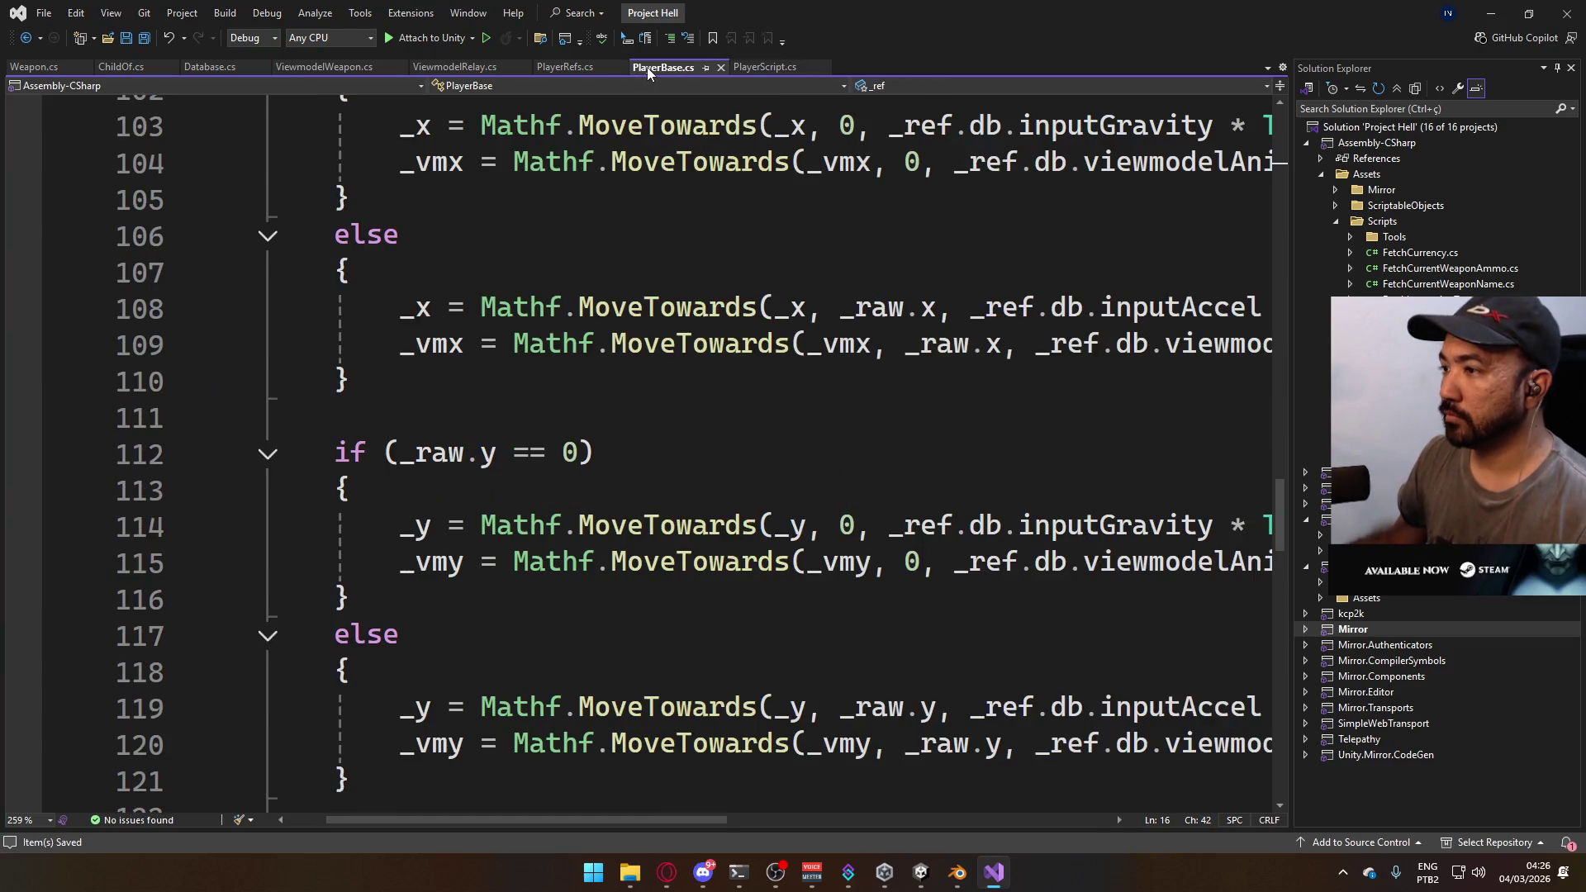
pyautogui.scroll(2, 693, 446)
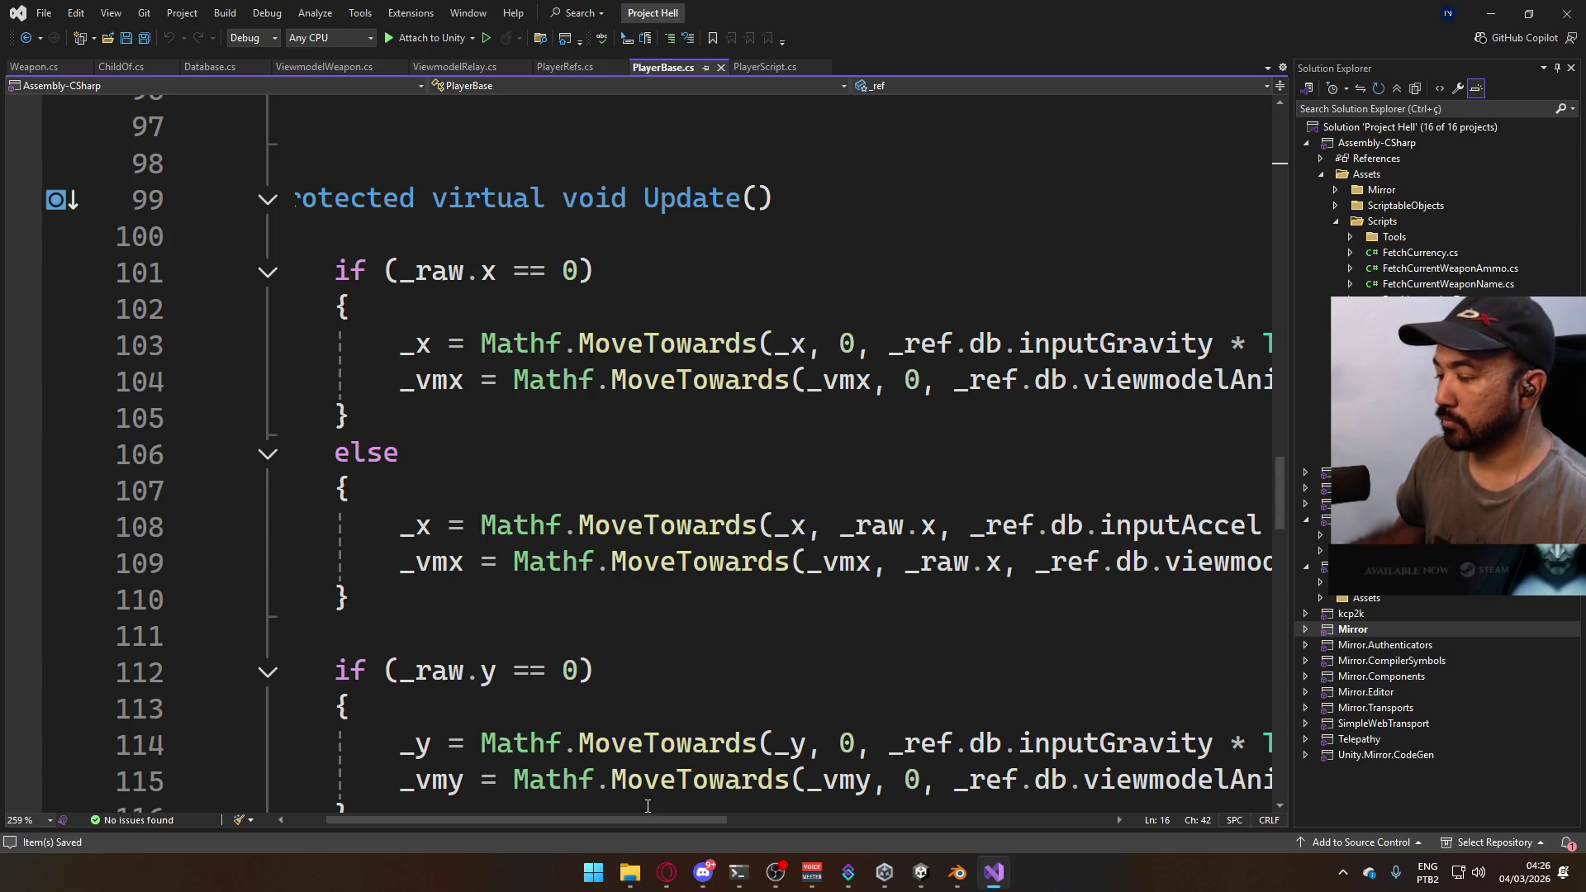
pyautogui.moveTo(642, 822)
pyautogui.mouseDown()
pyautogui.moveTo(831, 831)
pyautogui.moveTo(624, 782)
pyautogui.mouseUp()
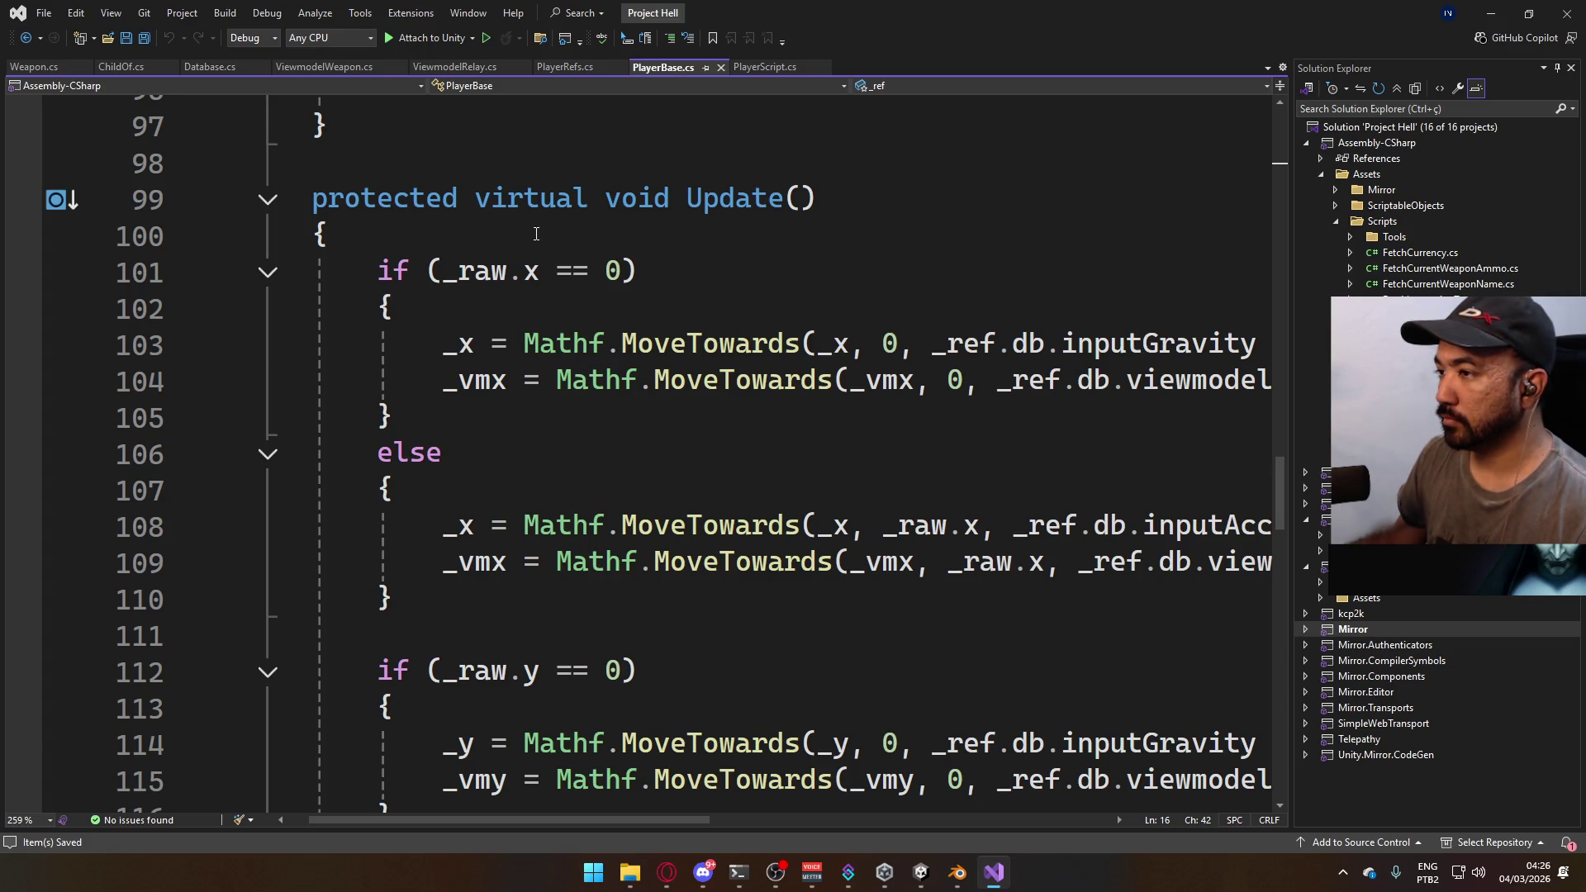
pyautogui.moveTo(487, 261)
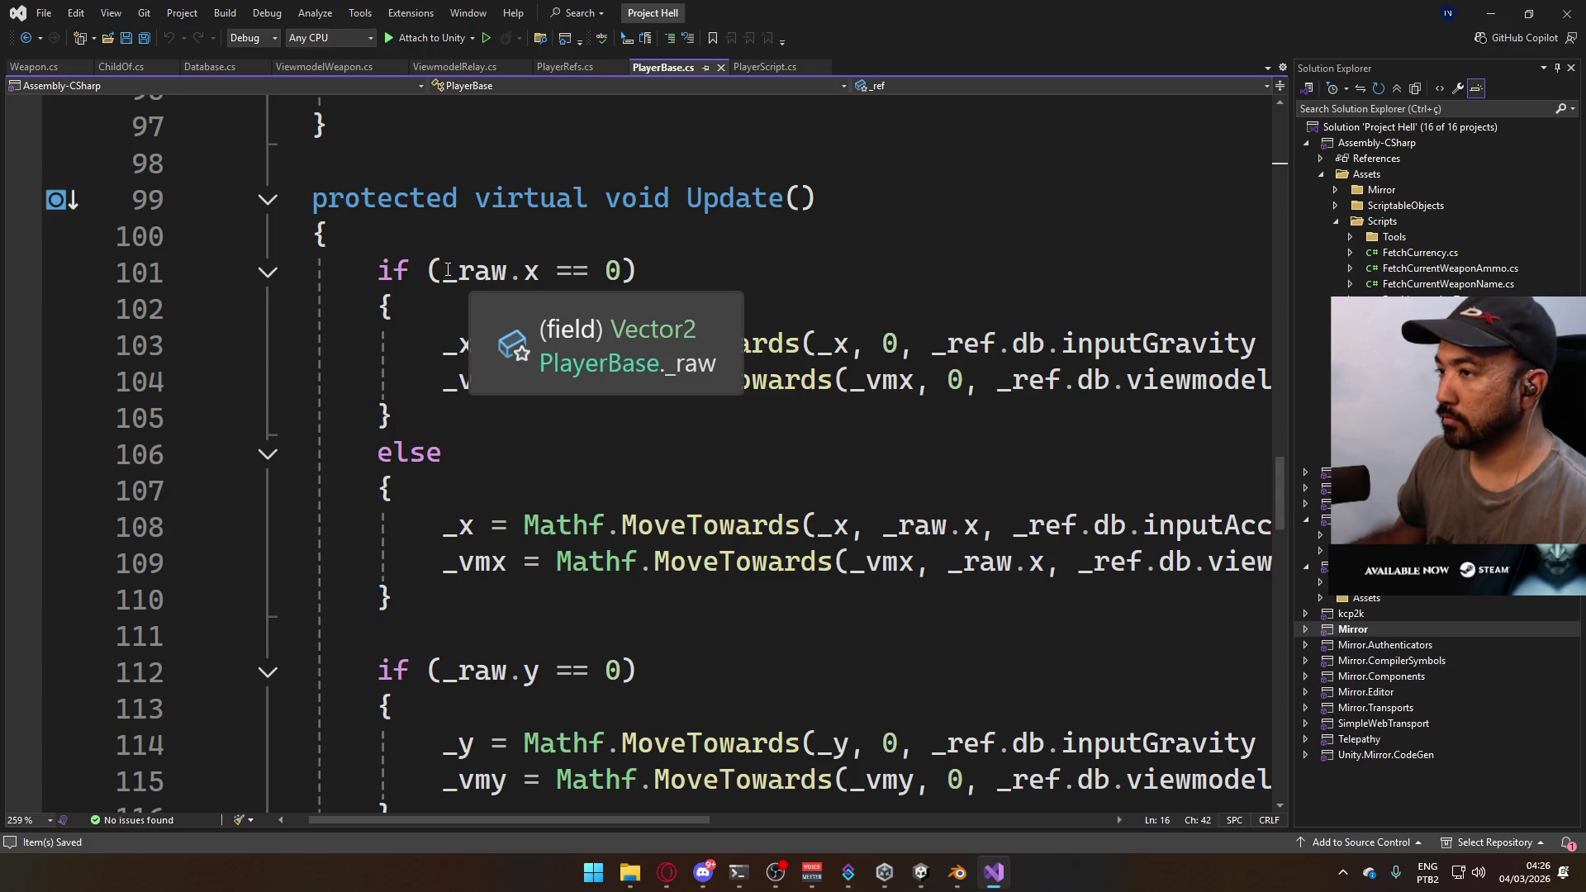
pyautogui.click(507, 271)
pyautogui.write('.')
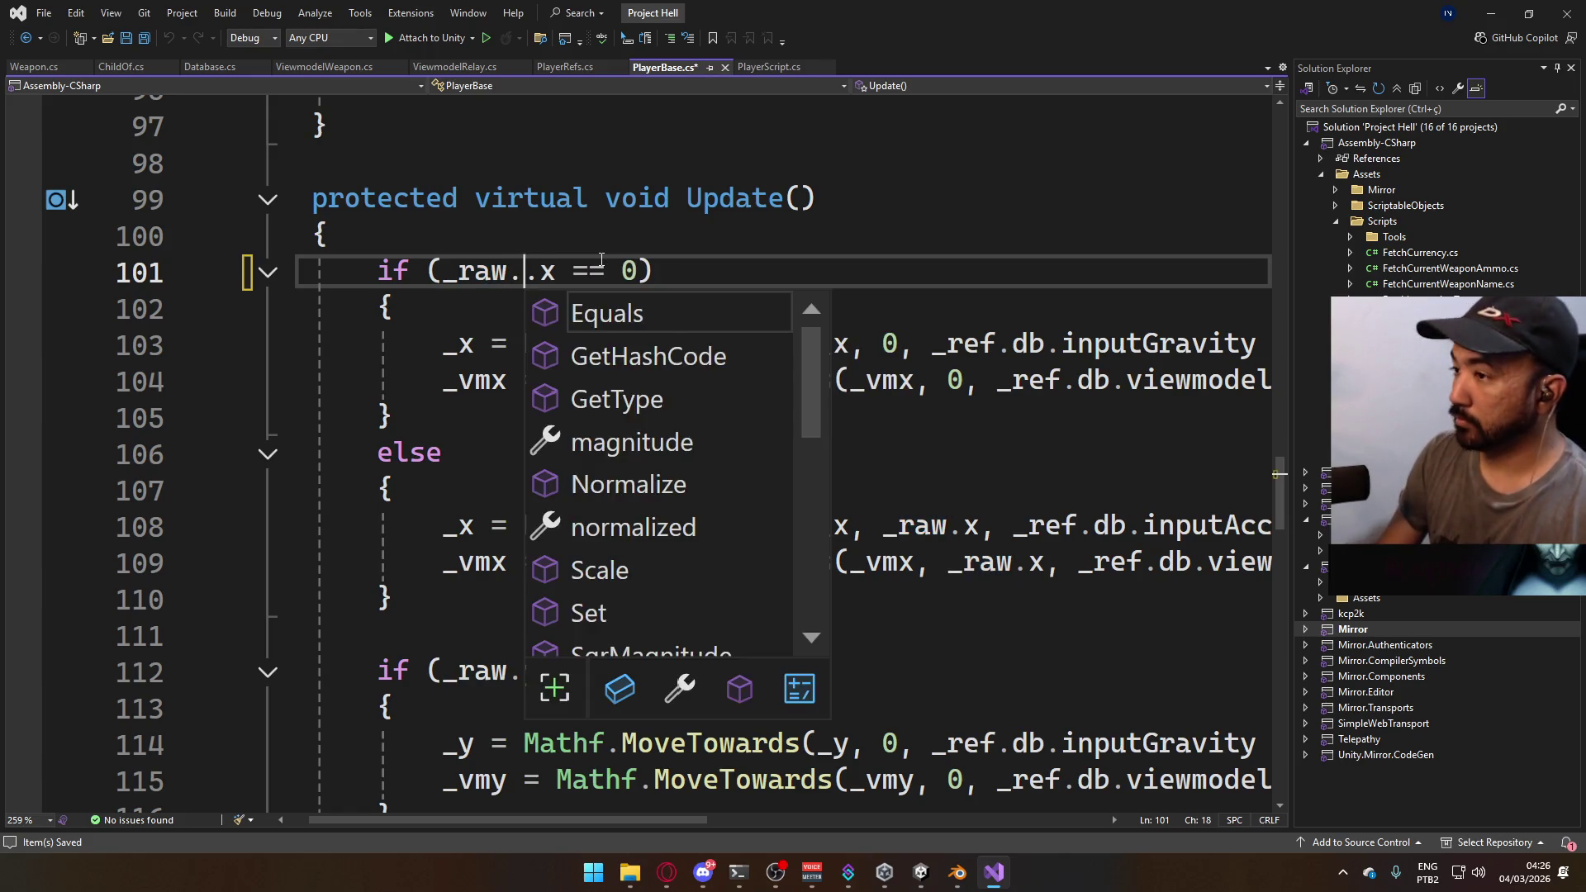
pyautogui.write('nor')
pyautogui.press('Tab')
pyautogui.doubleClick(578, 271)
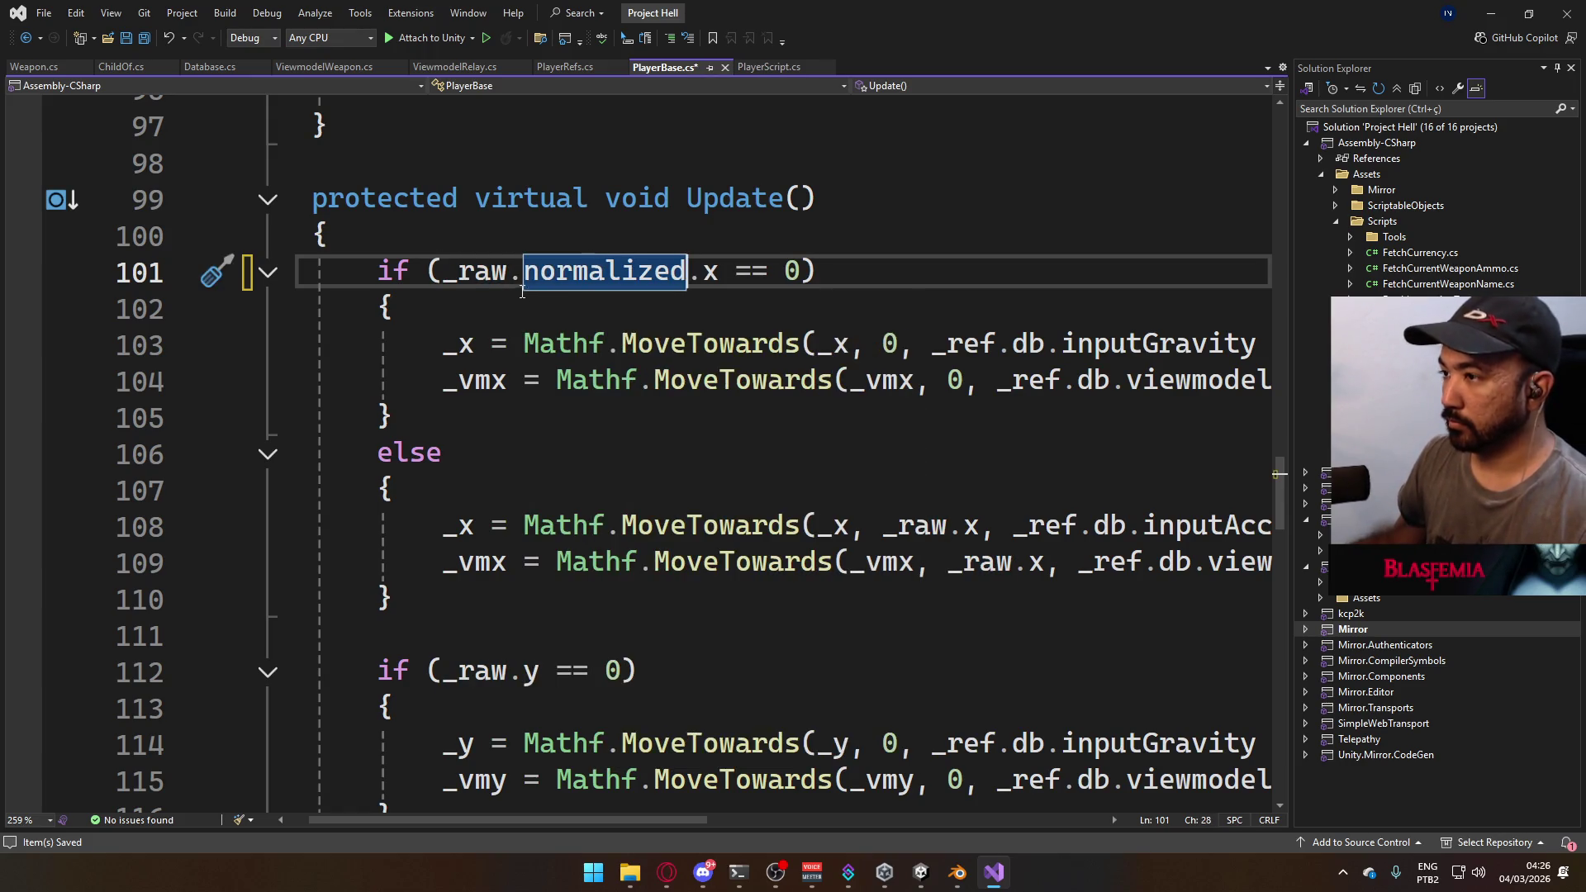
pyautogui.keyDown('shift'); pyautogui.click(511, 277); pyautogui.keyUp('shift')
pyautogui.hotkey('ctrl', 'shift', 'Left')
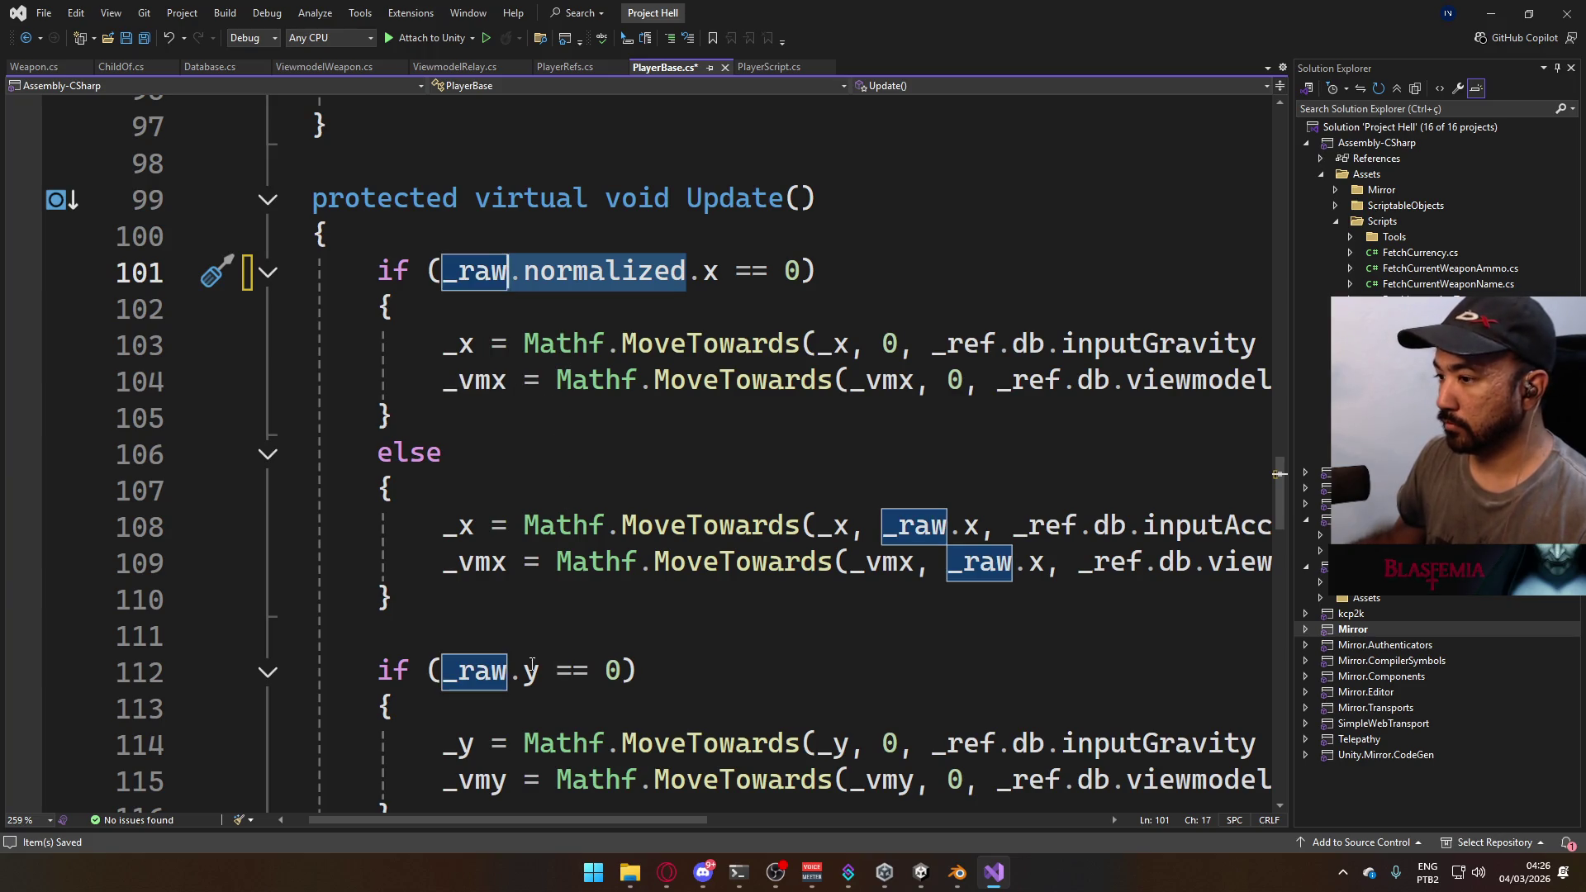
pyautogui.click(512, 671)
pyautogui.hotkey('ctrl', 'v')
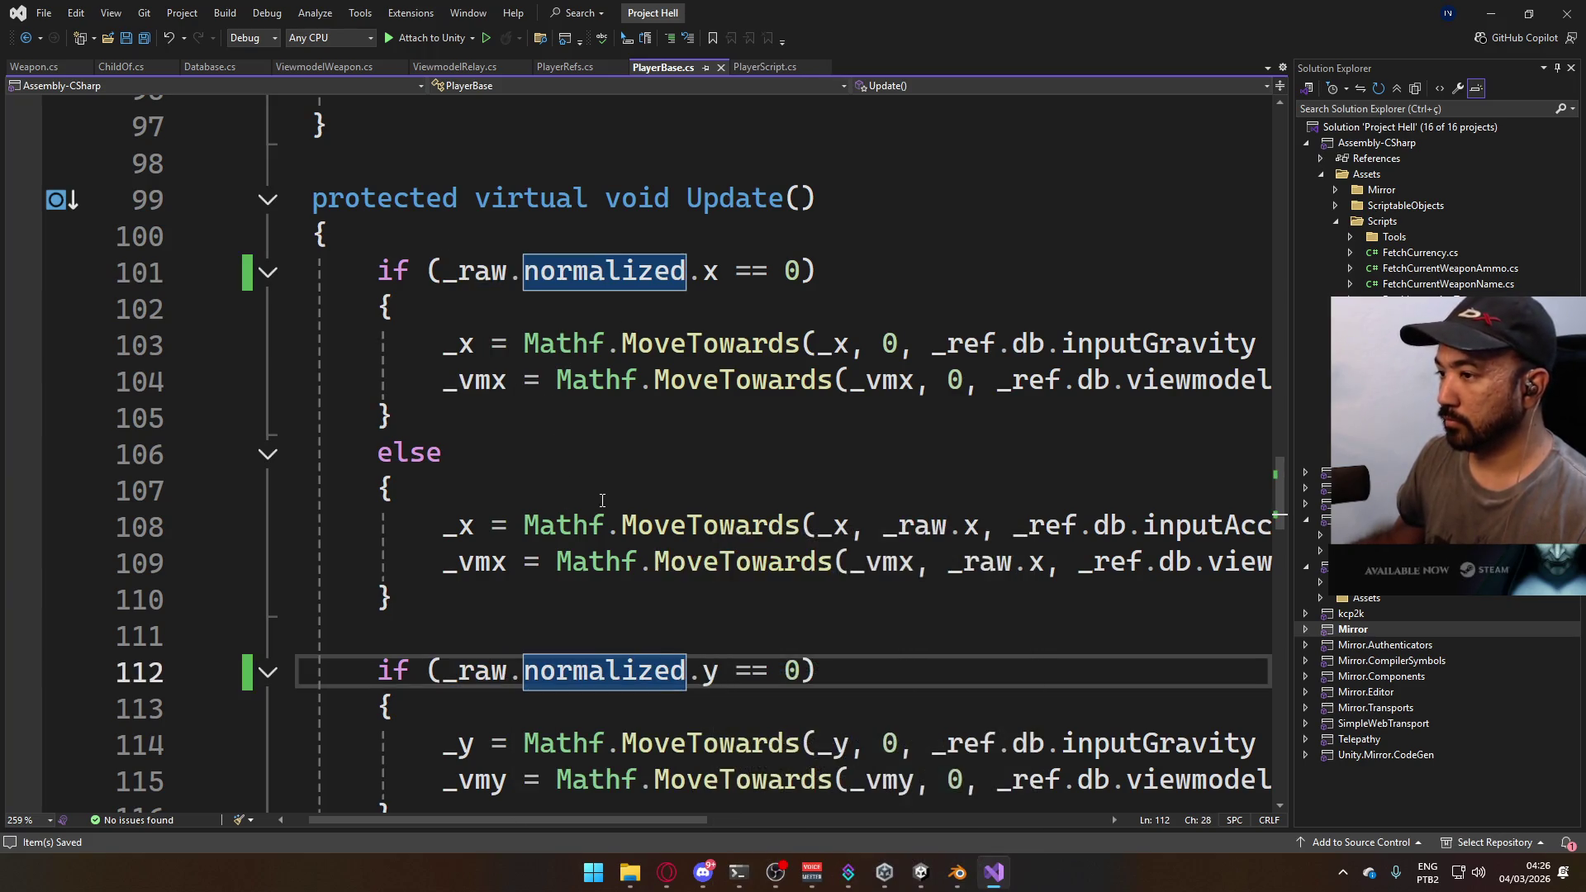
pyautogui.scroll(-4, 603, 500)
pyautogui.scroll(1, 756, 510)
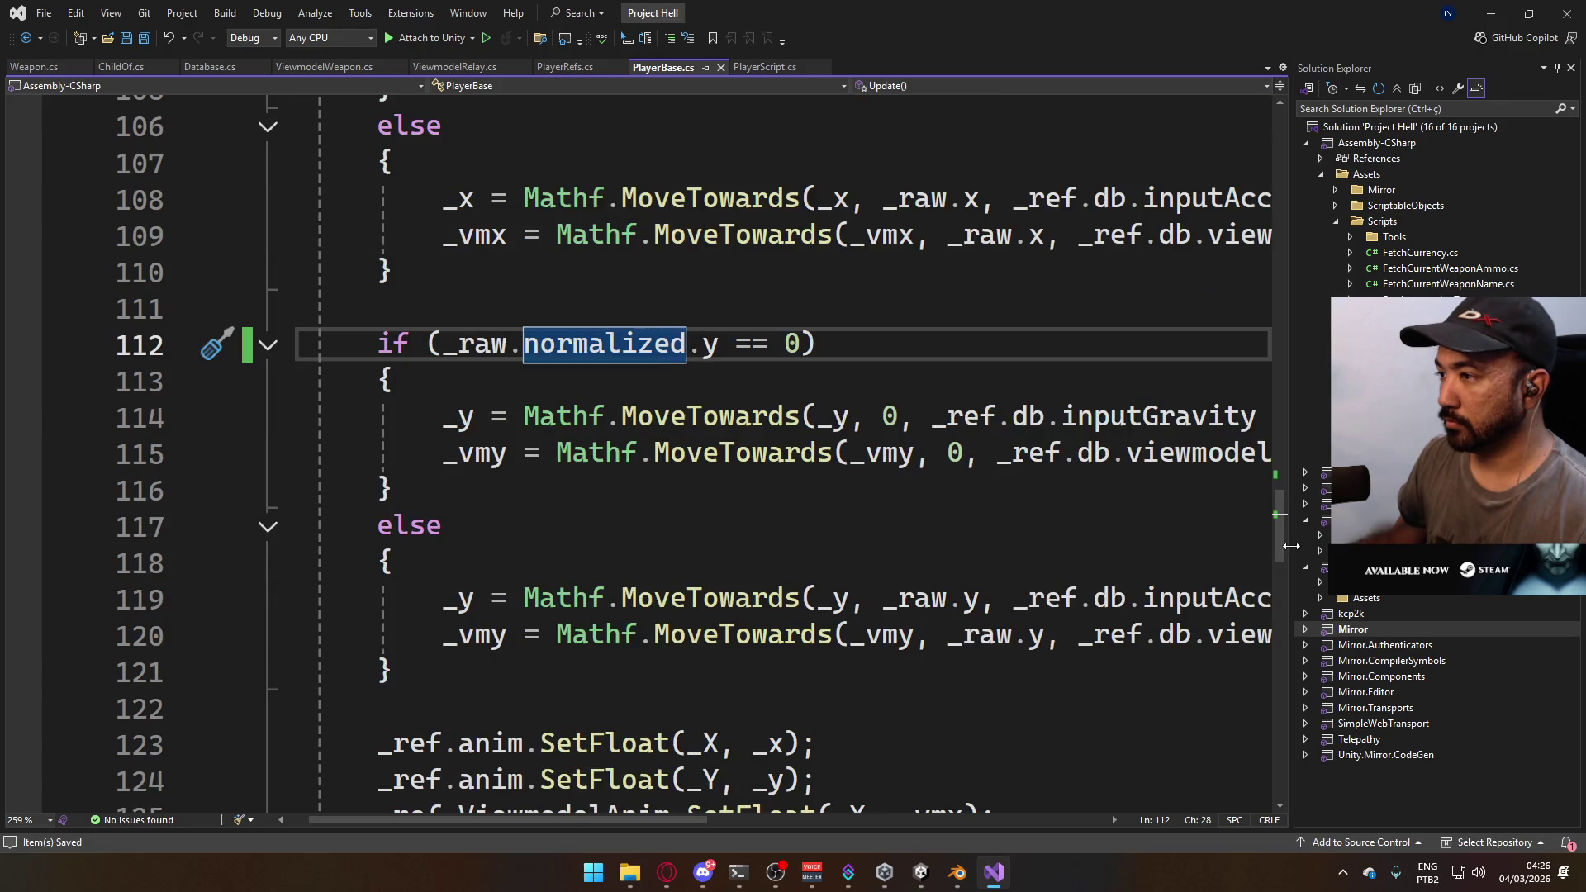
pyautogui.scroll(2, 784, 504)
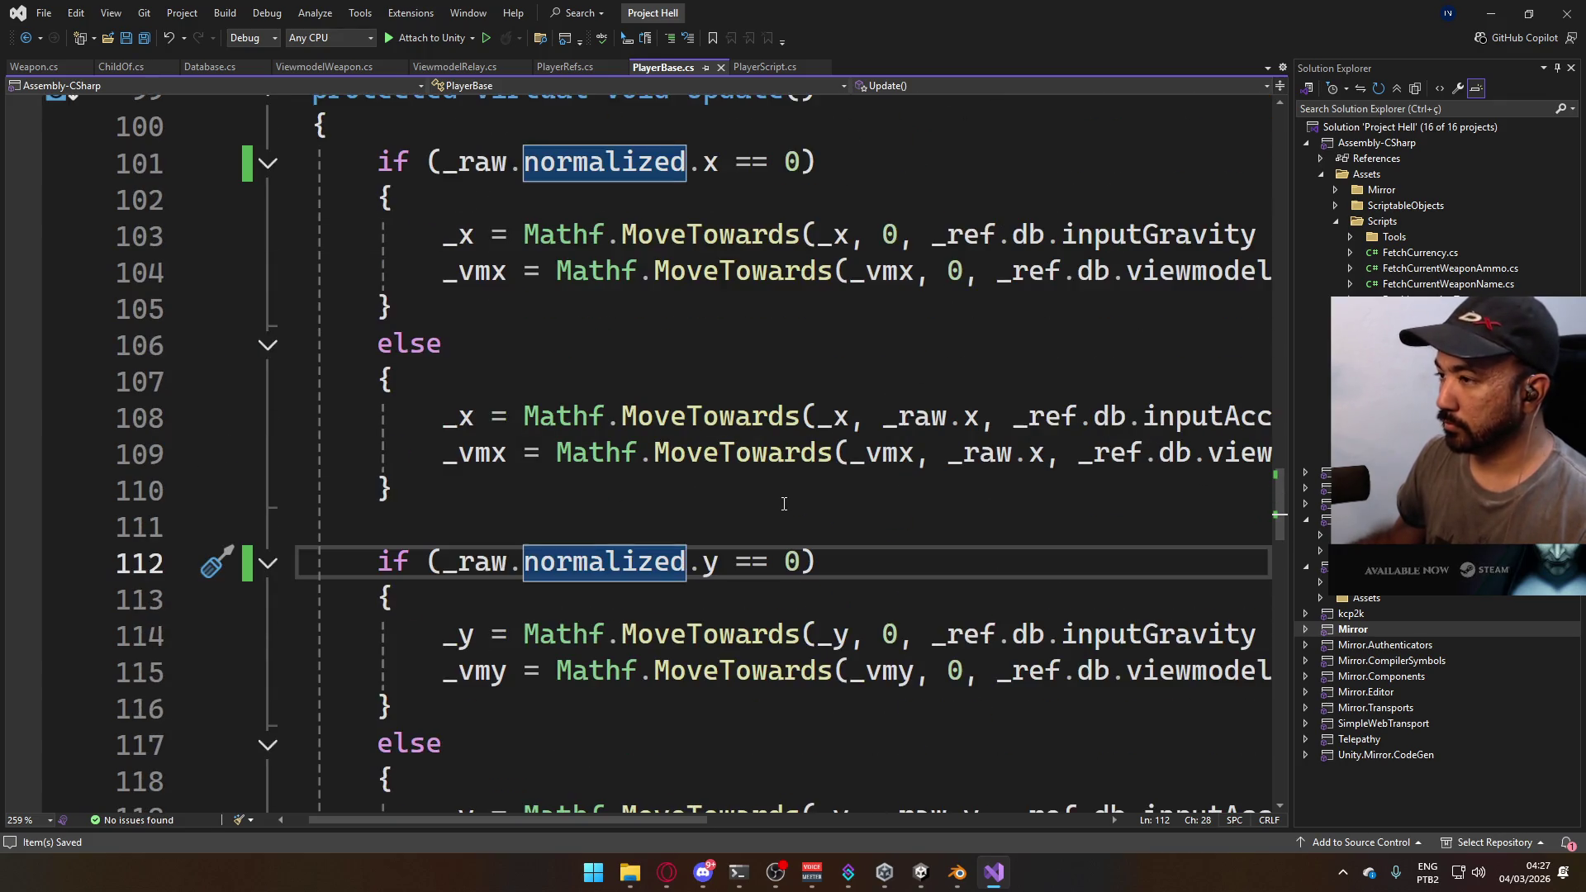
pyautogui.scroll(1, 720, 497)
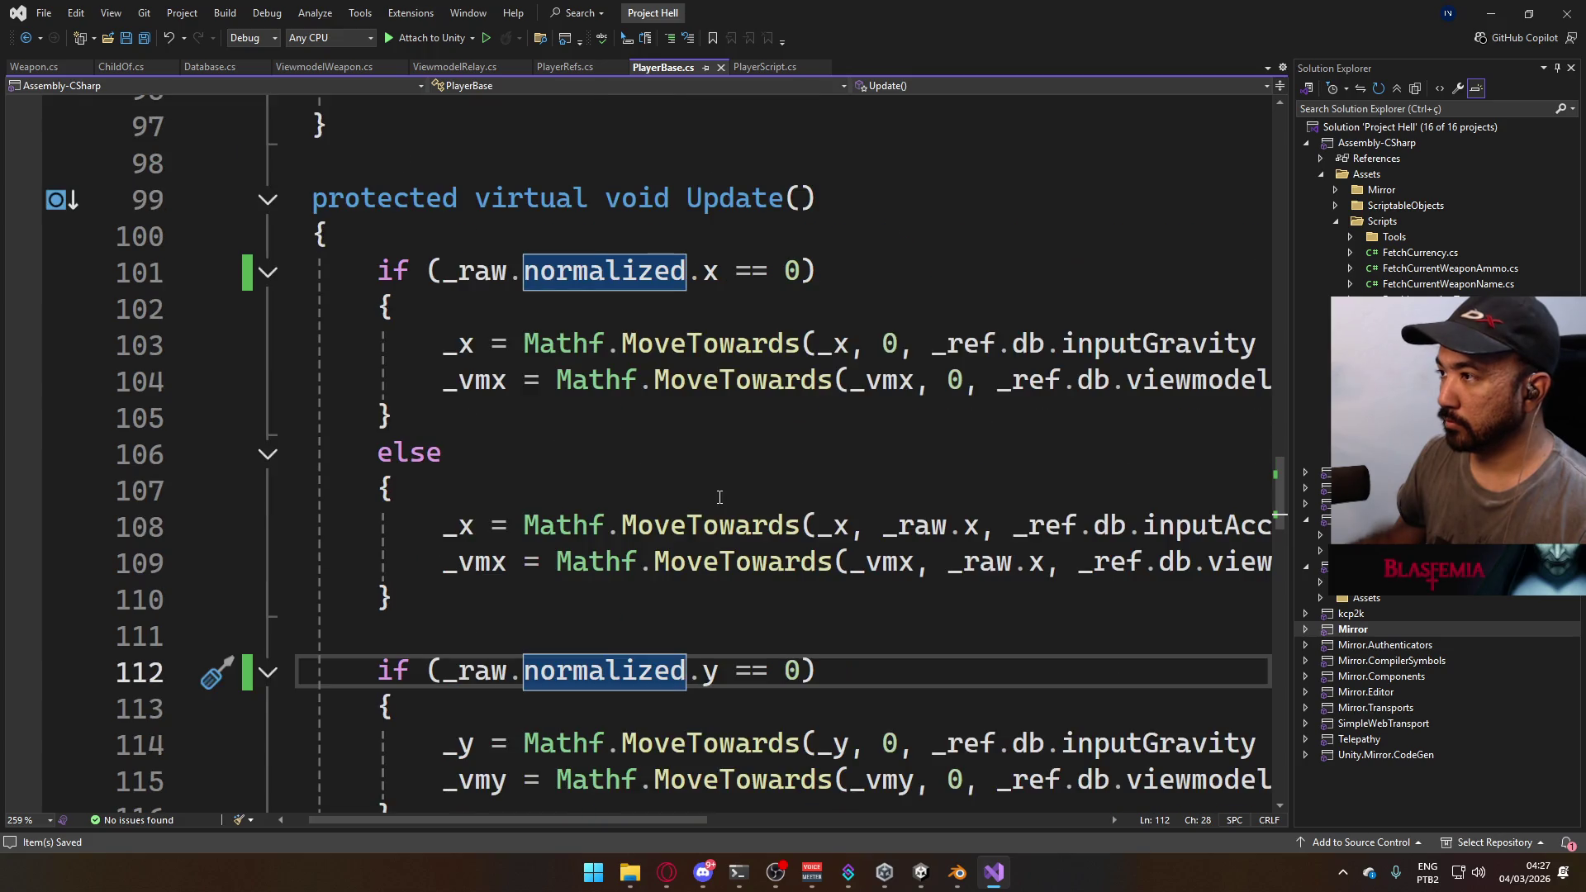
pyautogui.scroll(-2, 722, 461)
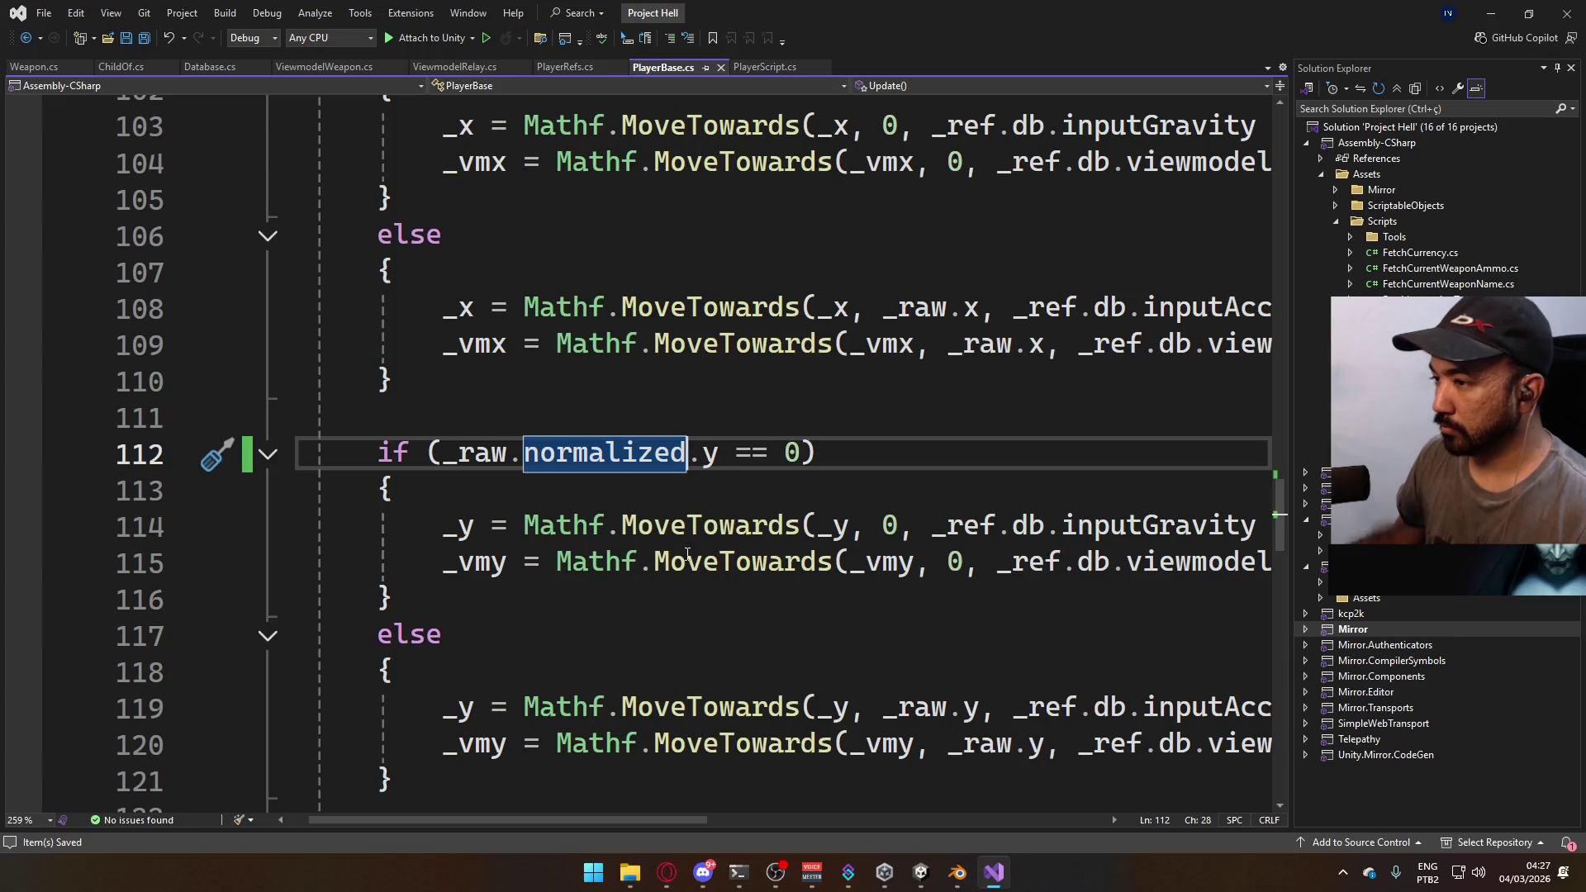
pyautogui.press('BackSpace')
pyautogui.press('BackSpace')
pyautogui.scroll(2, 715, 501)
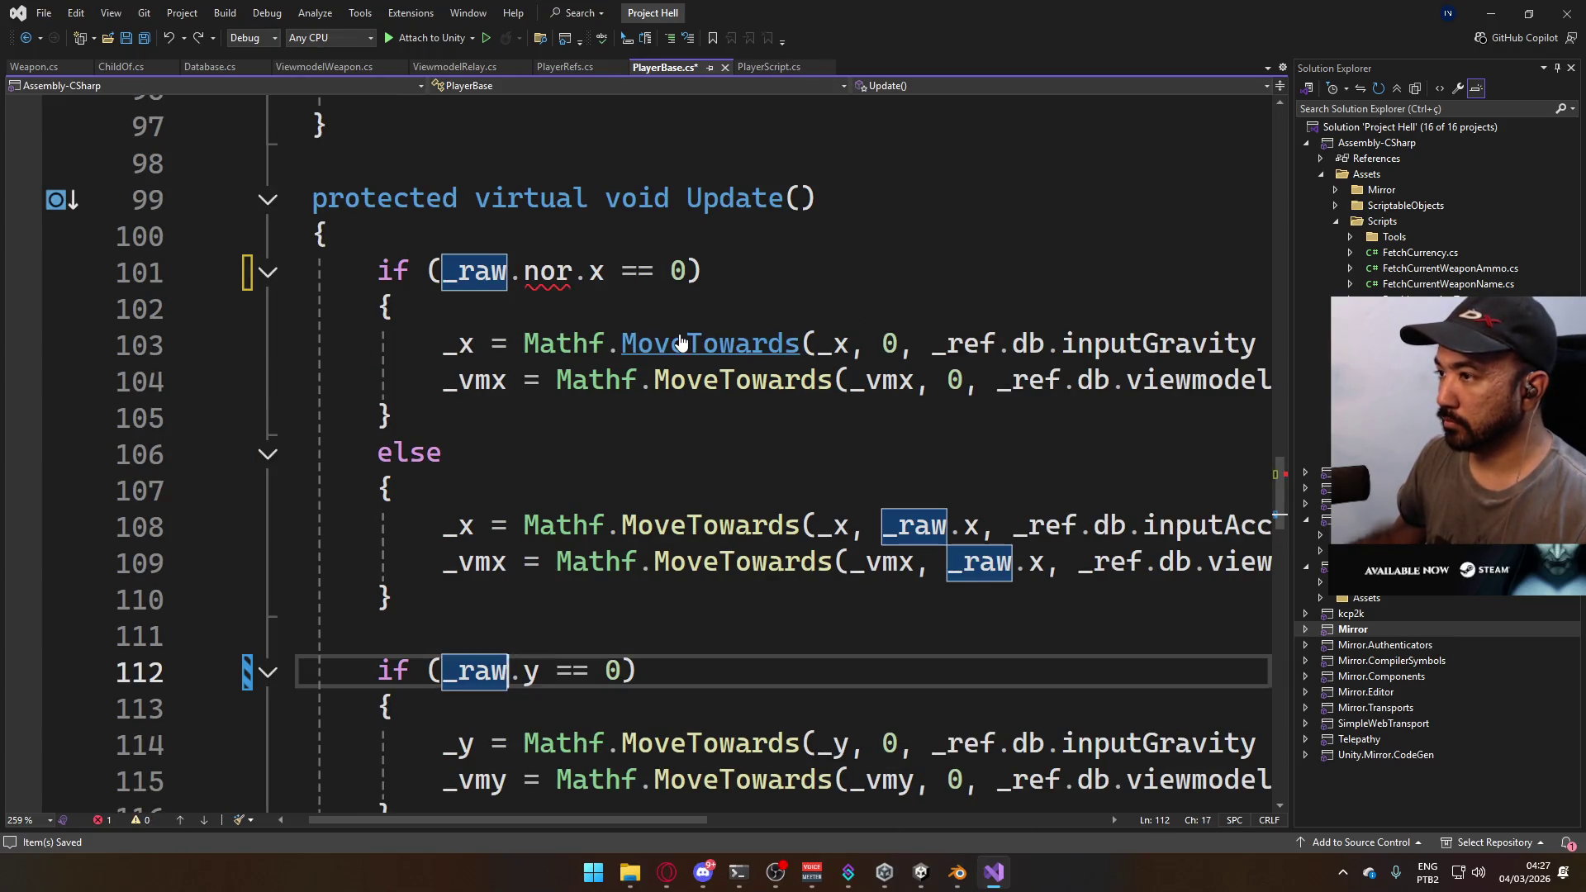
# - Revert line 101 to _raw.x and add 'Vector2 target = _raw.normalized;' at the top of Update
pyautogui.click(654, 271)
pyautogui.hotkey('ctrl', 'BackSpace')
pyautogui.hotkey('ctrl', 'BackSpace')
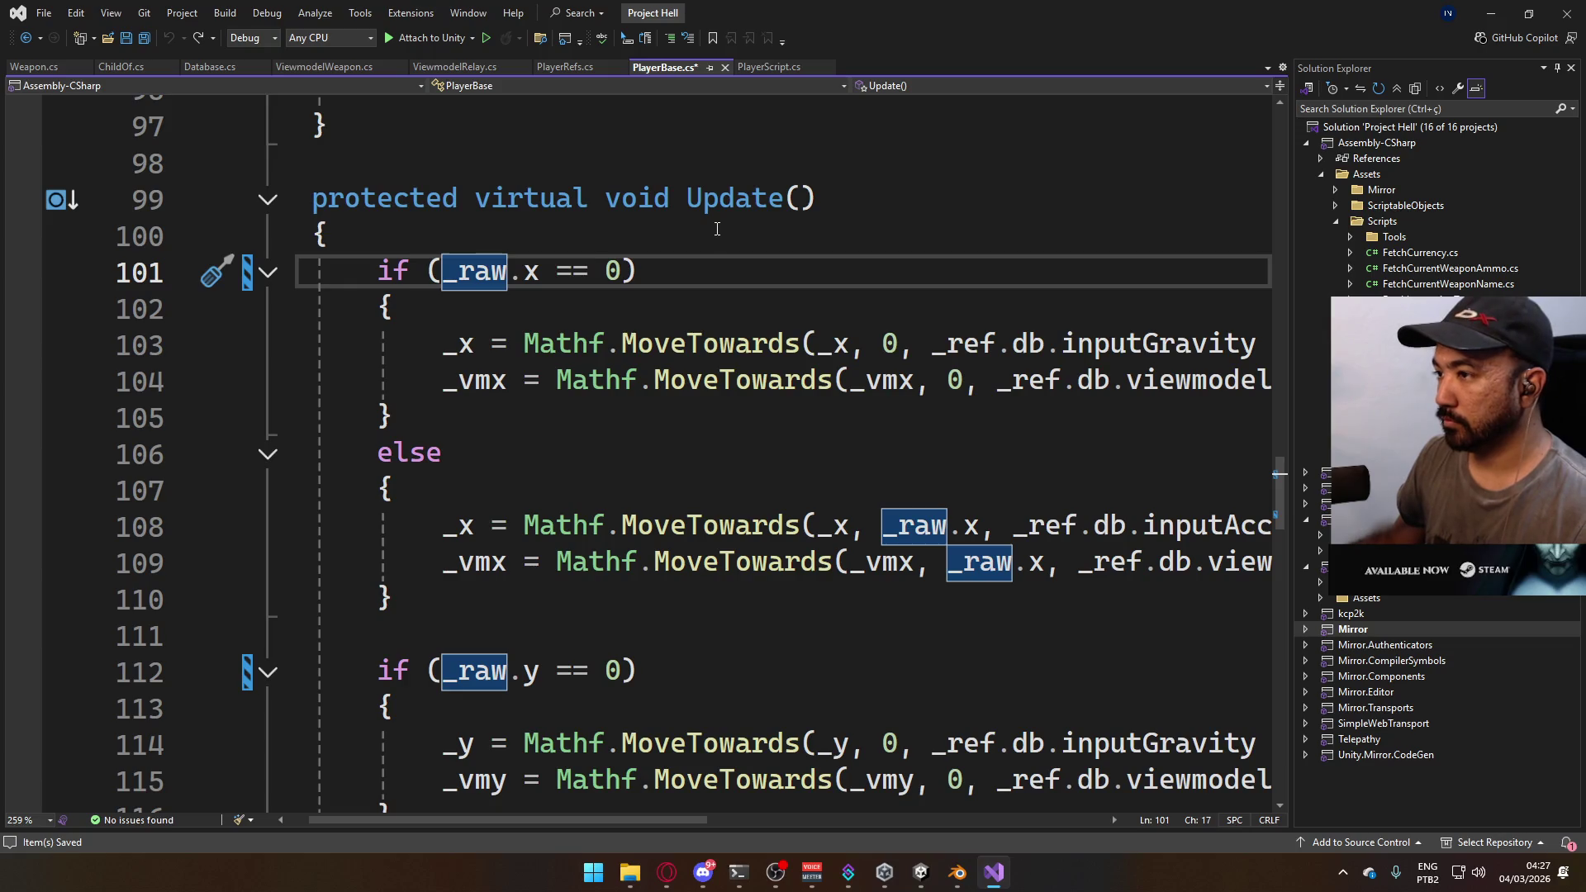
pyautogui.click(719, 229)
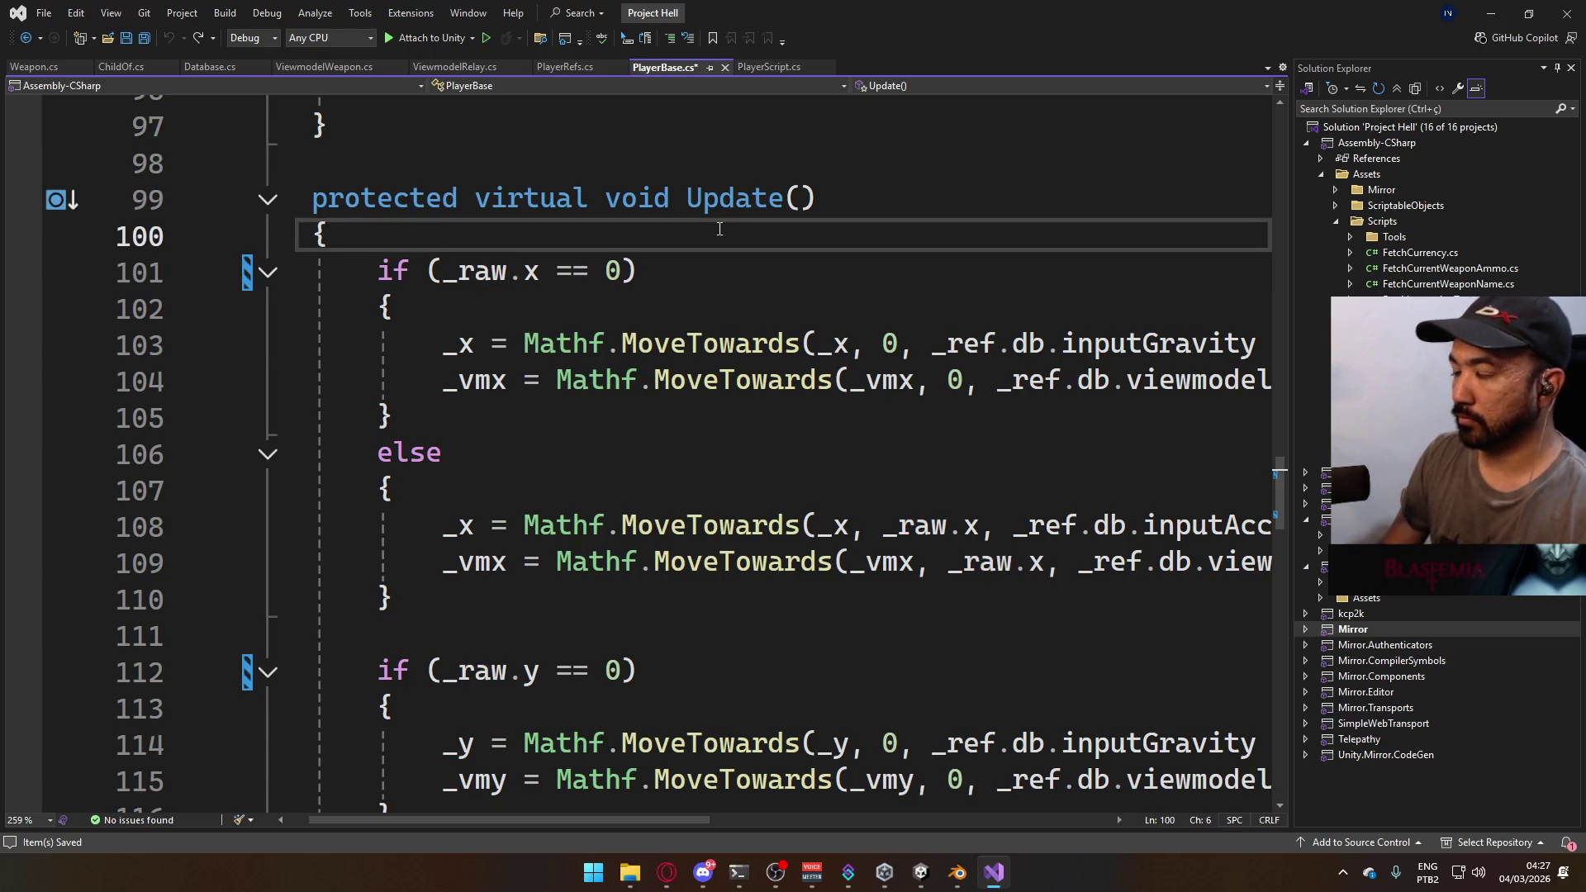
pyautogui.press('Return')
pyautogui.press('Return')
pyautogui.press('Up')
pyautogui.write('ect')
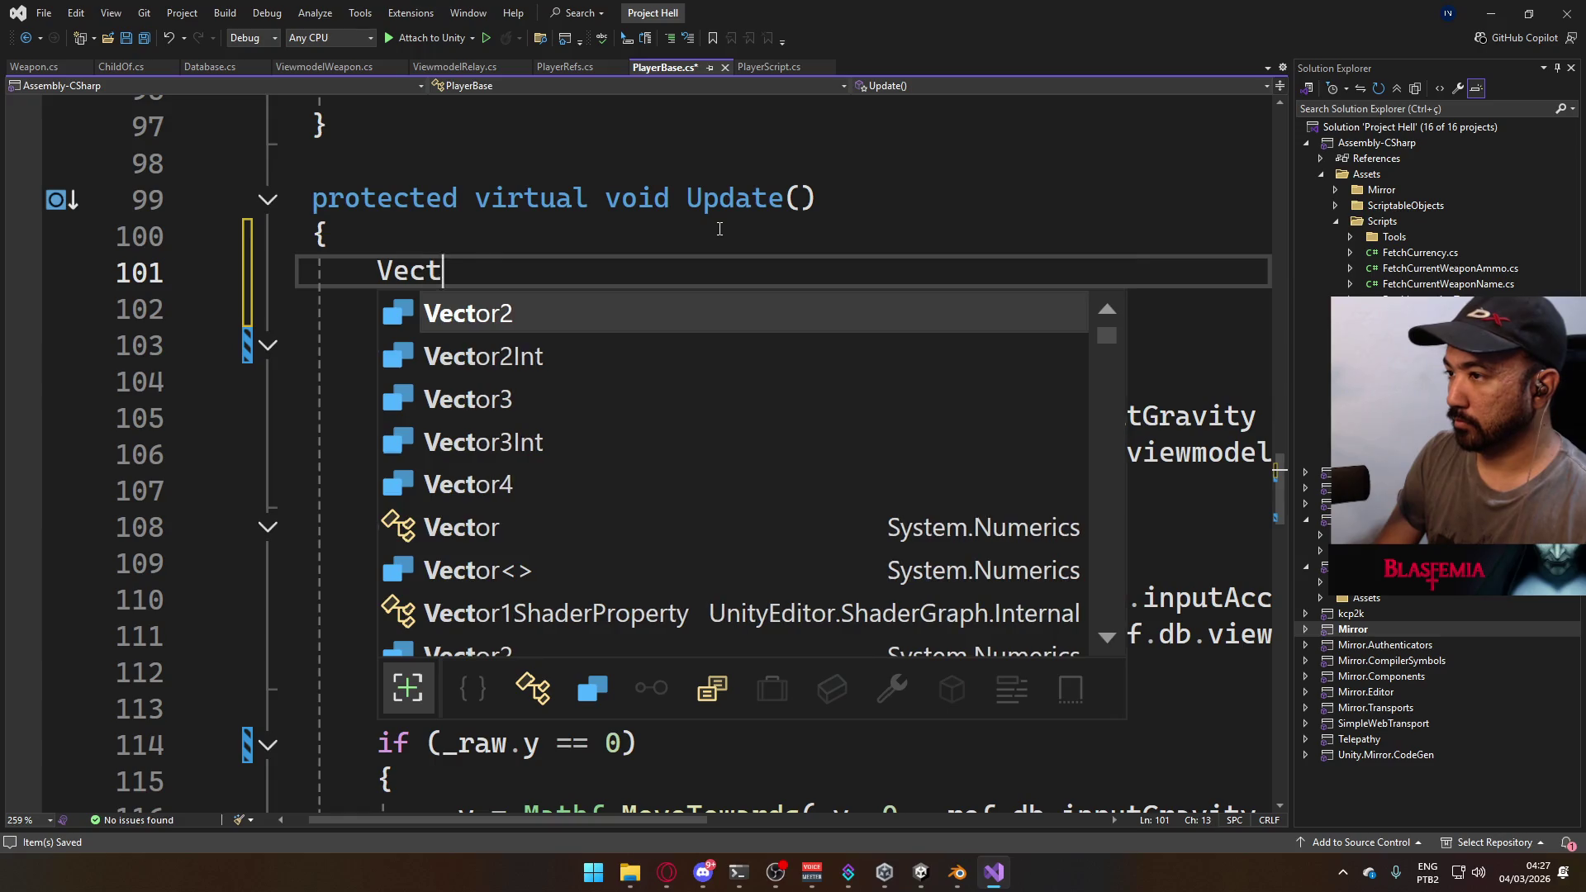
pyautogui.write('or2 target = ')
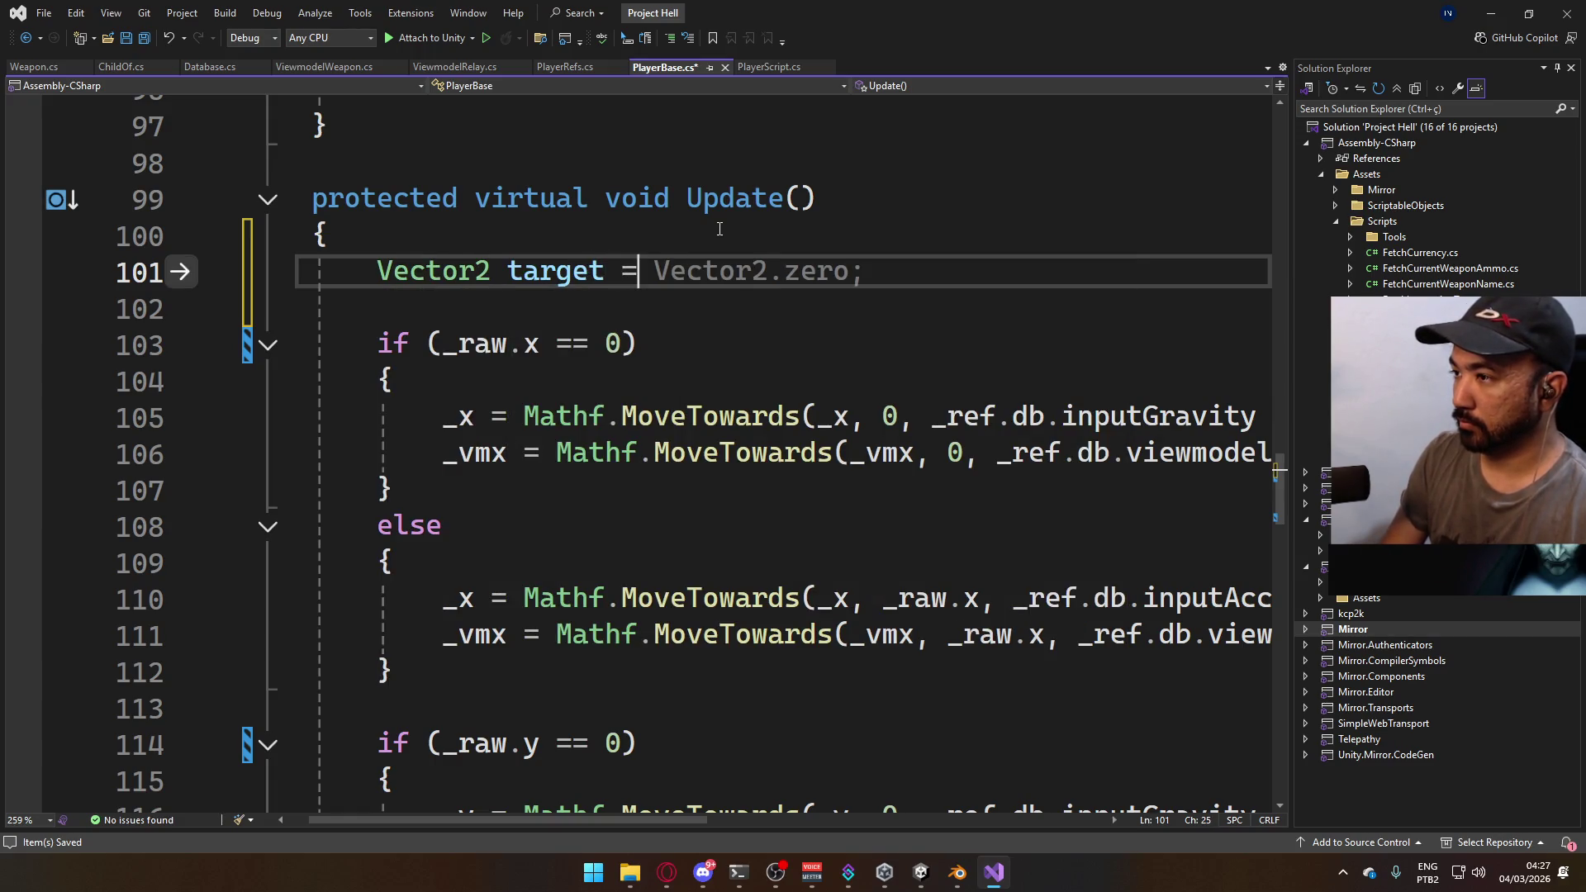
pyautogui.write('_raw.no')
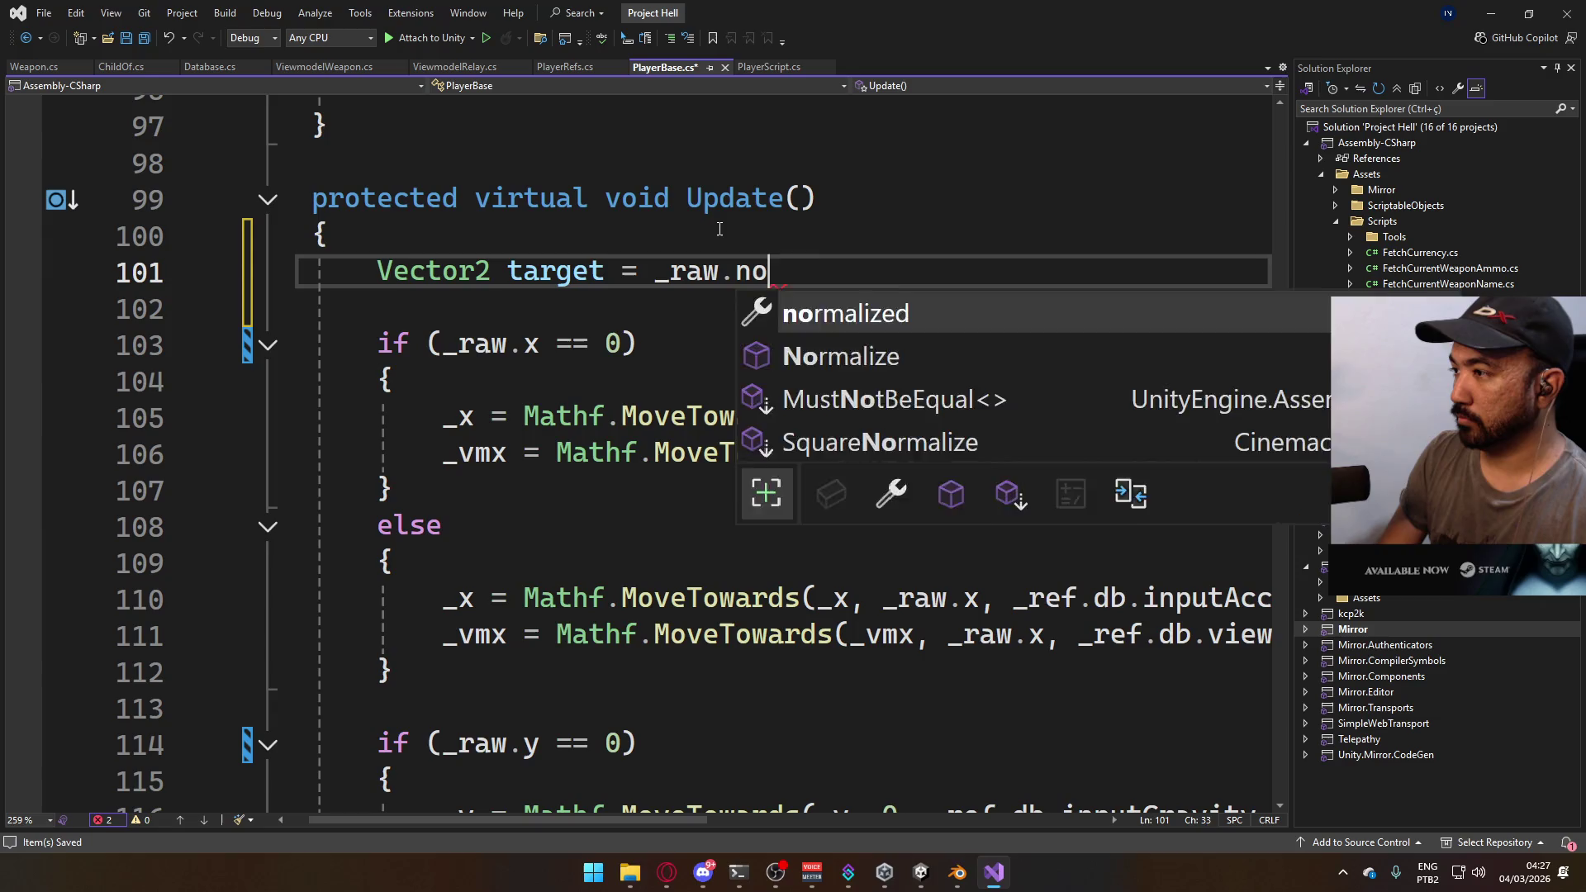
pyautogui.press('Tab')
pyautogui.write(';')
# - Use target.x in line 103's condition and target.y in line 114's condition
pyautogui.click(533, 262)
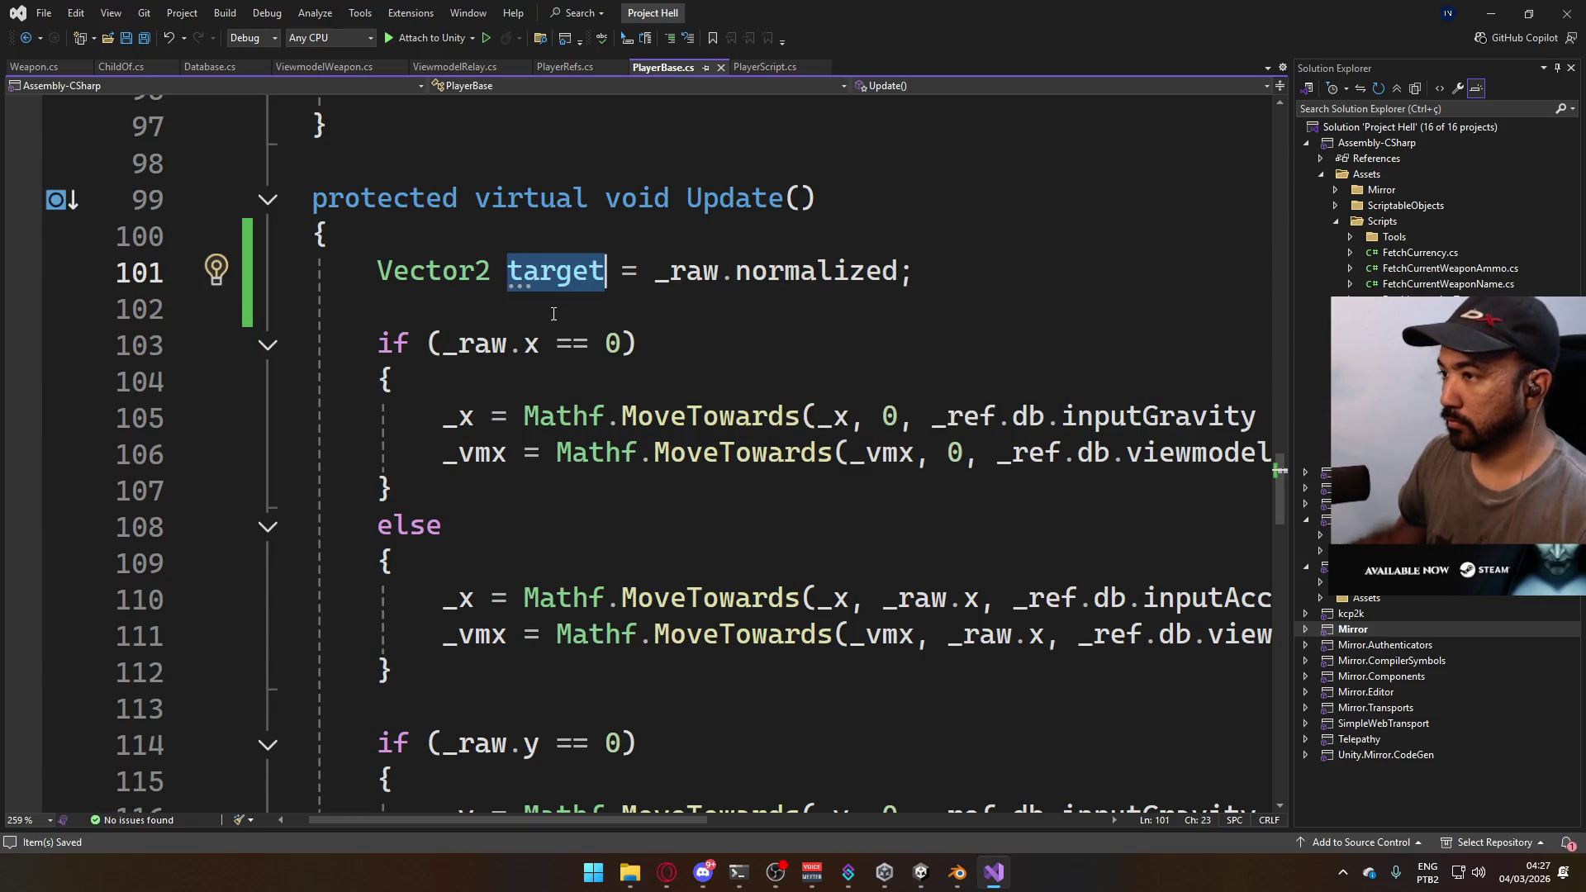
pyautogui.moveTo(539, 344); pyautogui.dragTo(442, 345)
pyautogui.write('target')
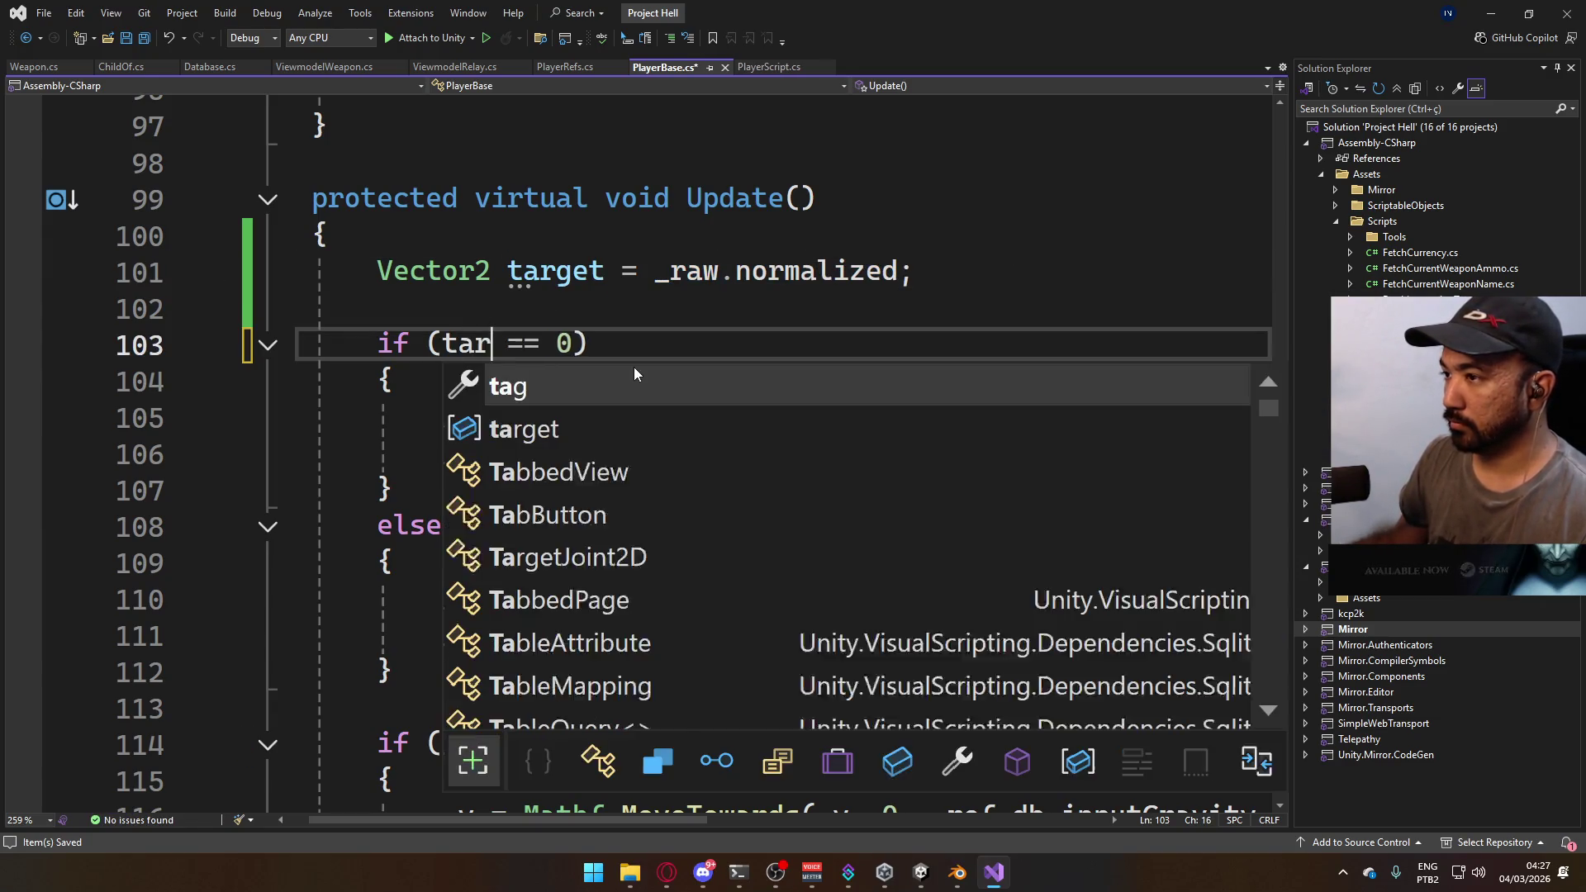
pyautogui.press('Up')
pyautogui.click(539, 356)
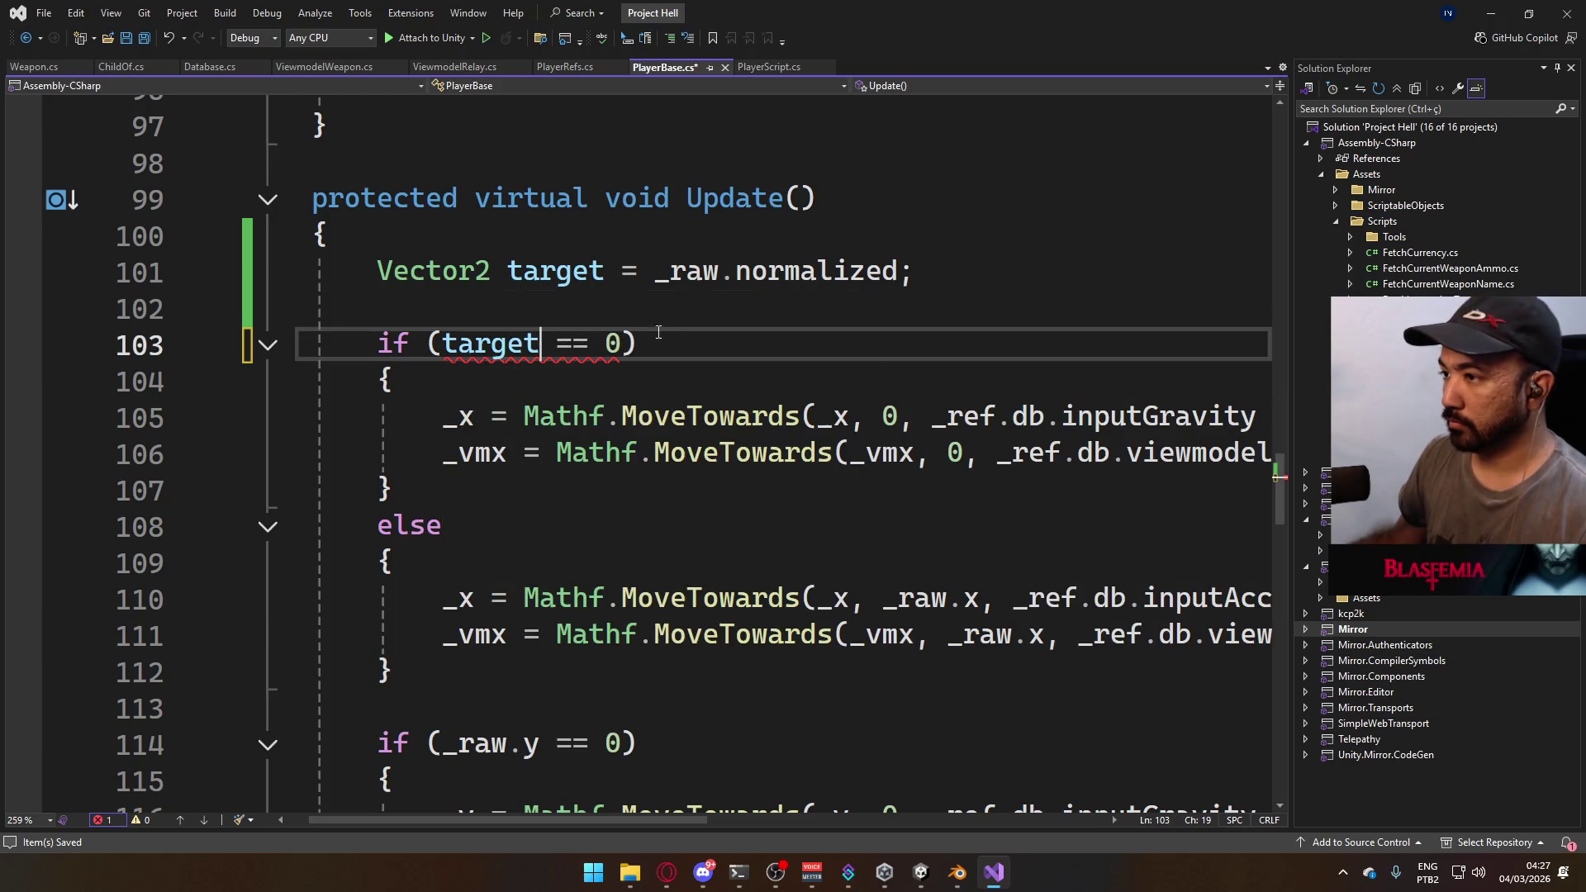
pyautogui.write('.x')
pyautogui.click(762, 344)
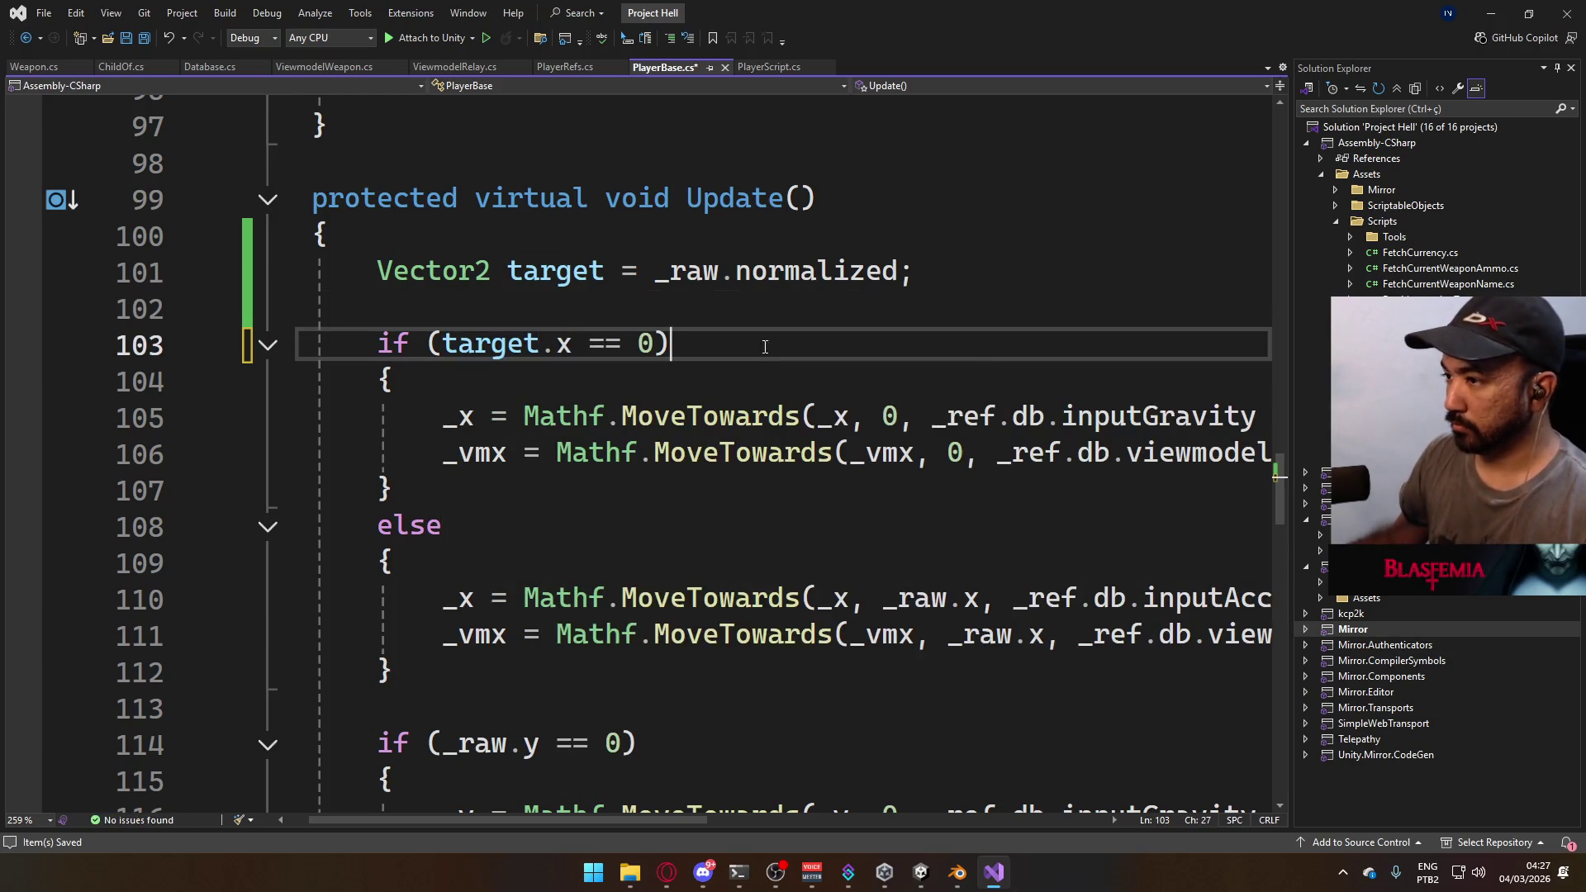
pyautogui.moveTo(445, 748); pyautogui.dragTo(542, 746)
pyautogui.write('target.y')
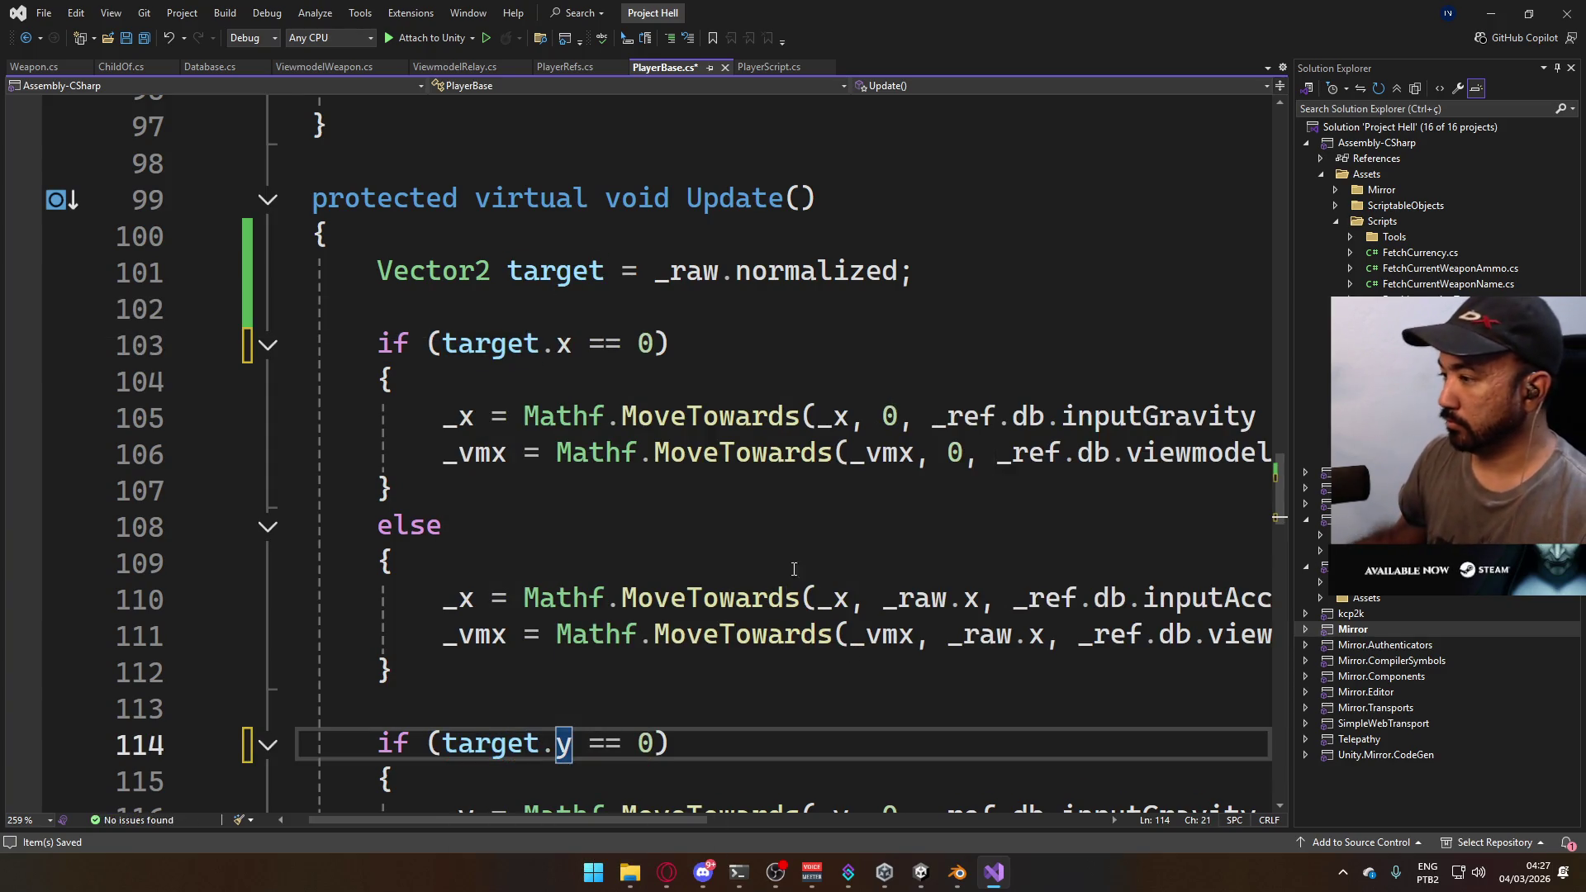
# - Replace _raw with target on lines 110 and 111
pyautogui.doubleClick(914, 596)
pyautogui.write('tar')
pyautogui.press('Tab')
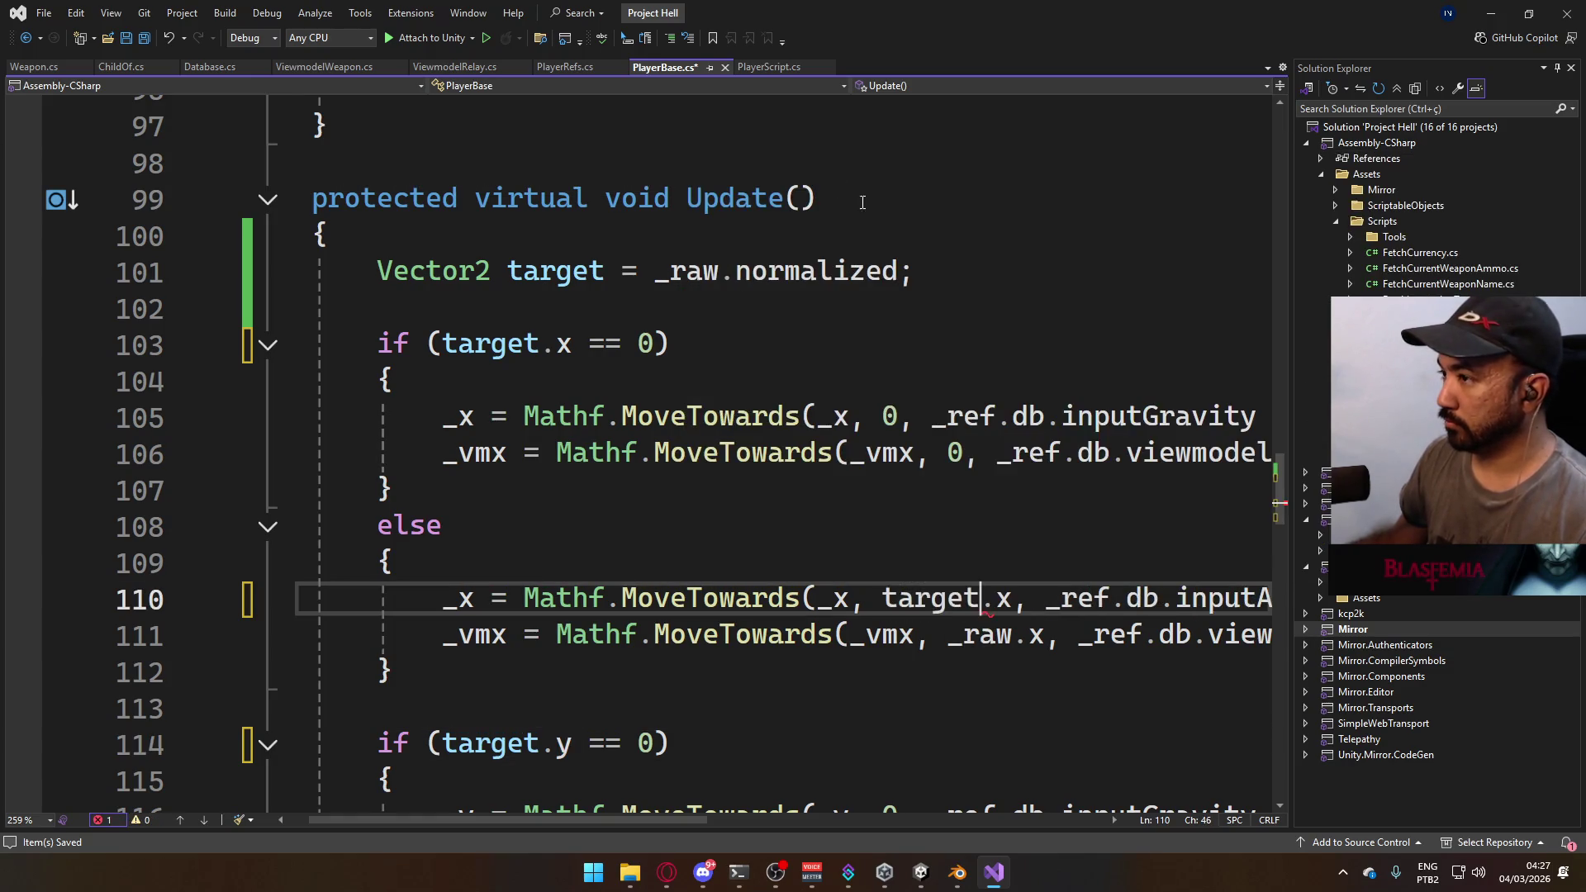
pyautogui.scroll(-1, 991, 512)
pyautogui.doubleClick(979, 525)
pyautogui.write('tar')
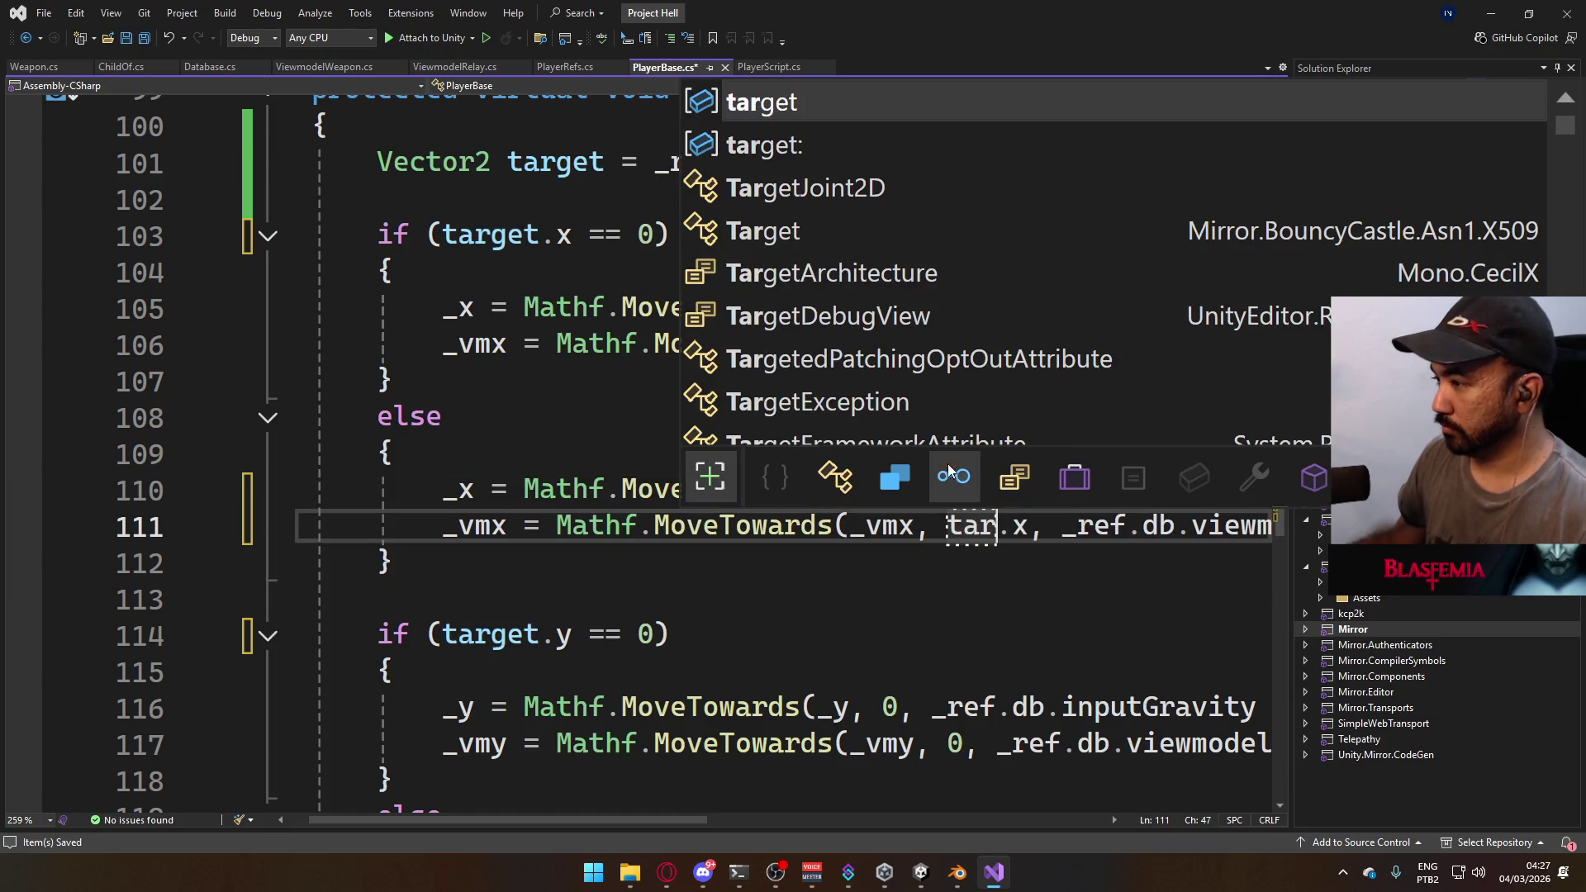
pyautogui.press('Tab')
pyautogui.scroll(-1, 989, 622)
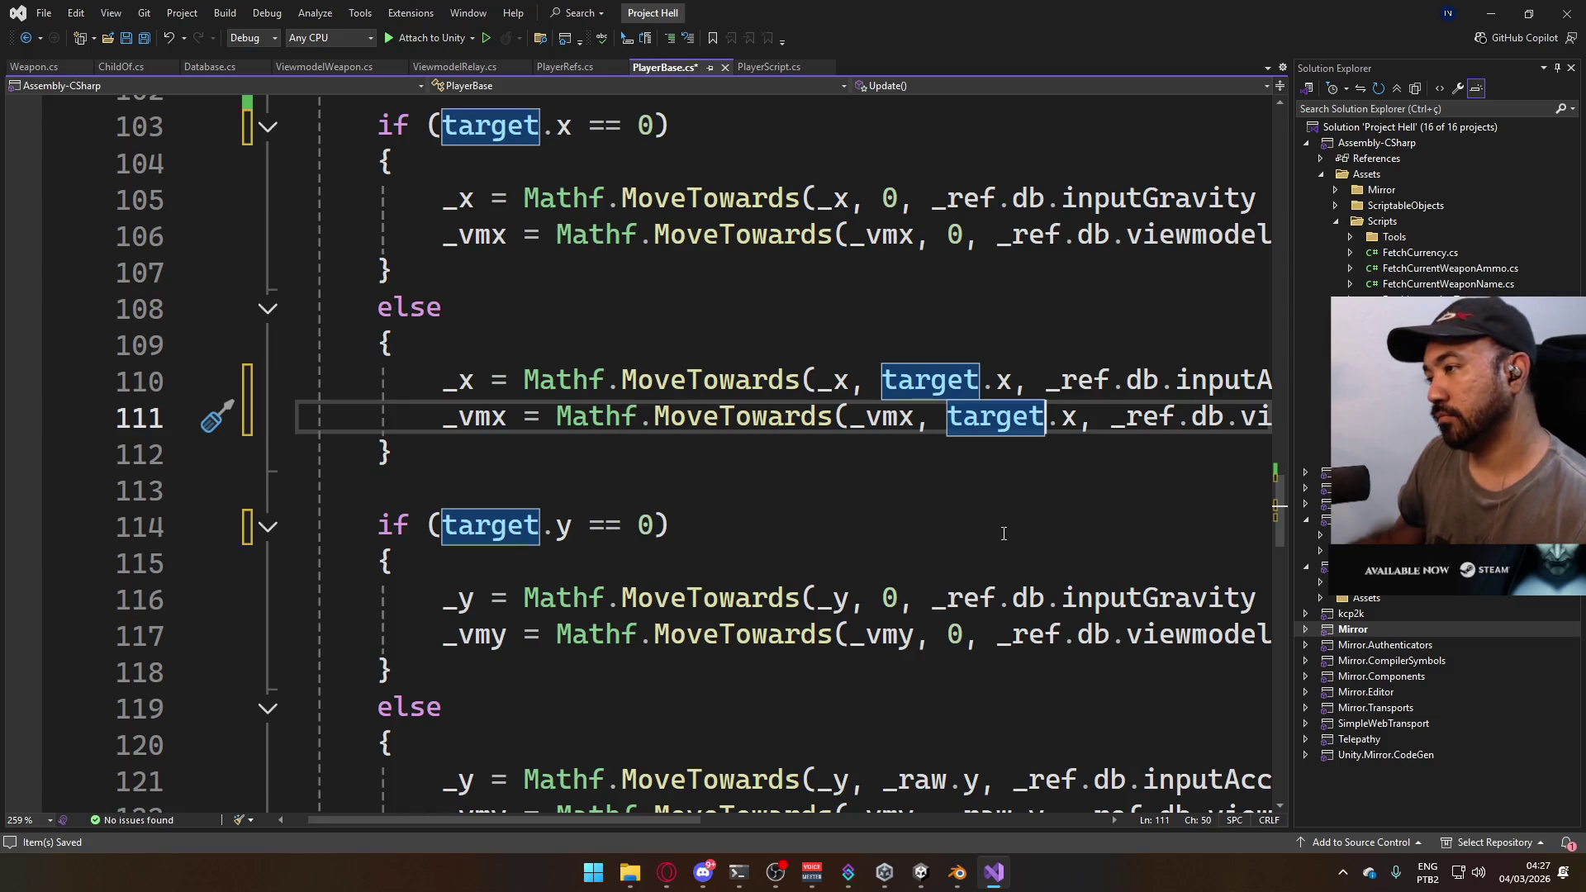
pyautogui.scroll(-2, 955, 526)
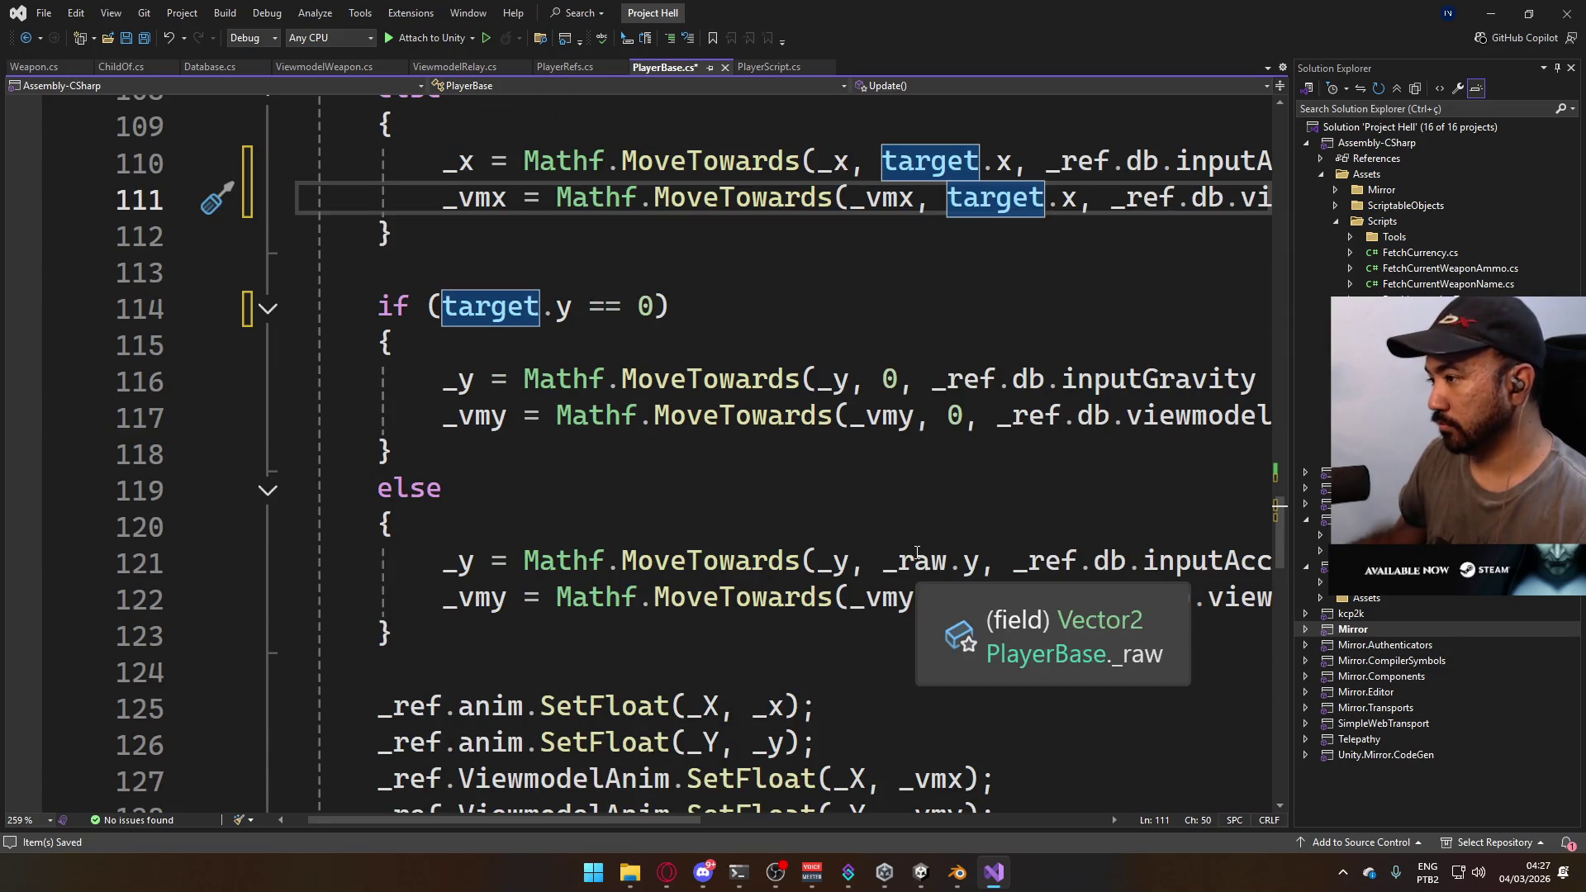
# - Replace _raw with target on lines 121 and 122
pyautogui.doubleClick(923, 562)
pyautogui.write('tar')
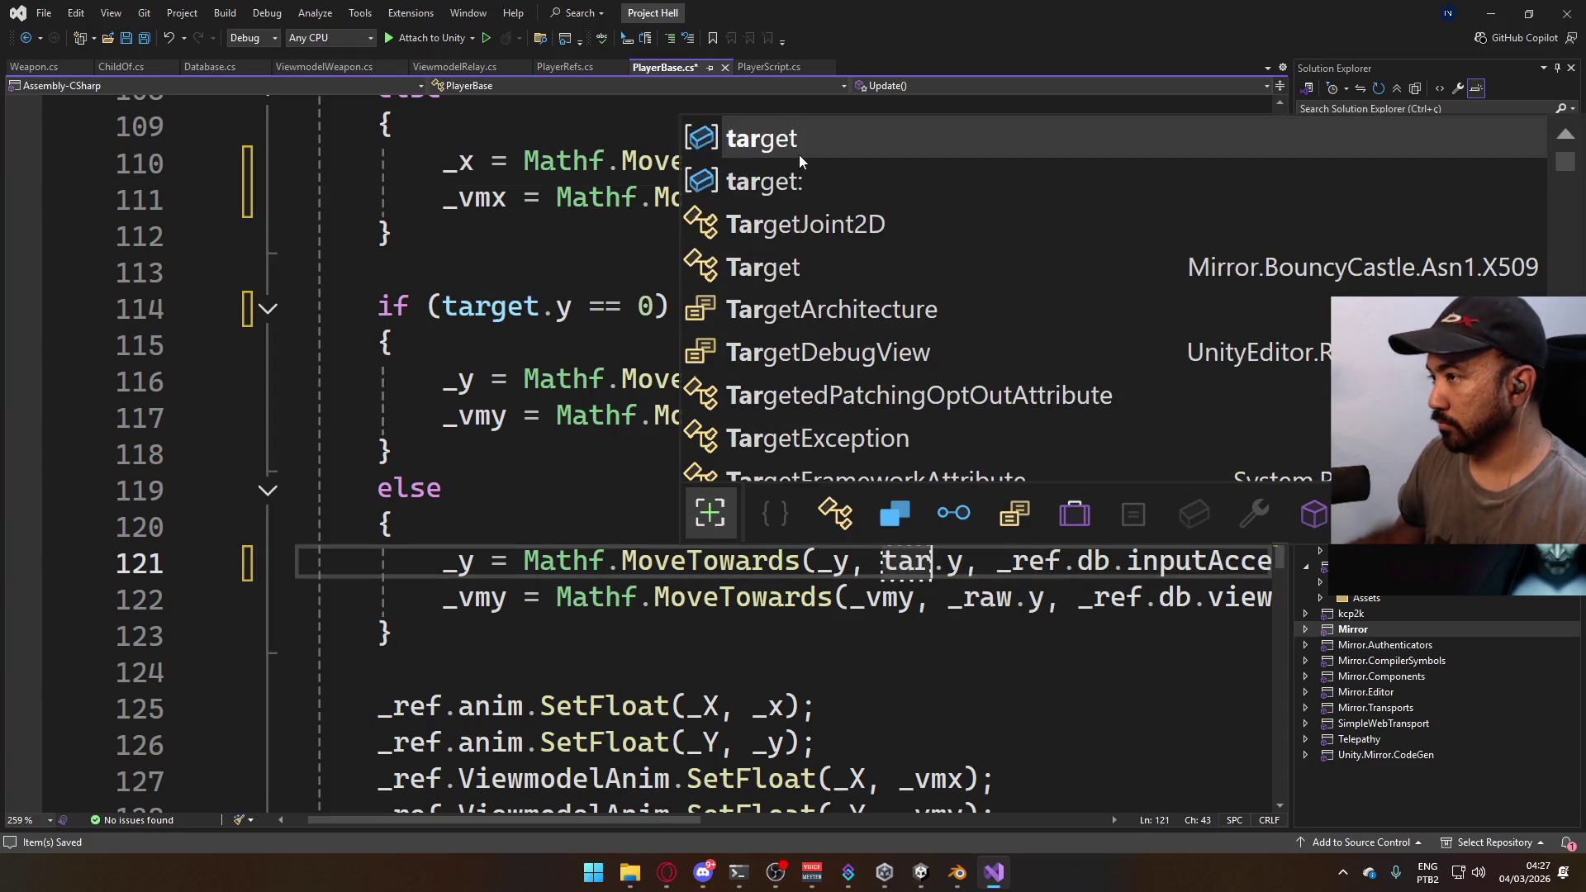
pyautogui.press('Tab')
pyautogui.doubleClick(983, 597)
pyautogui.write('tar')
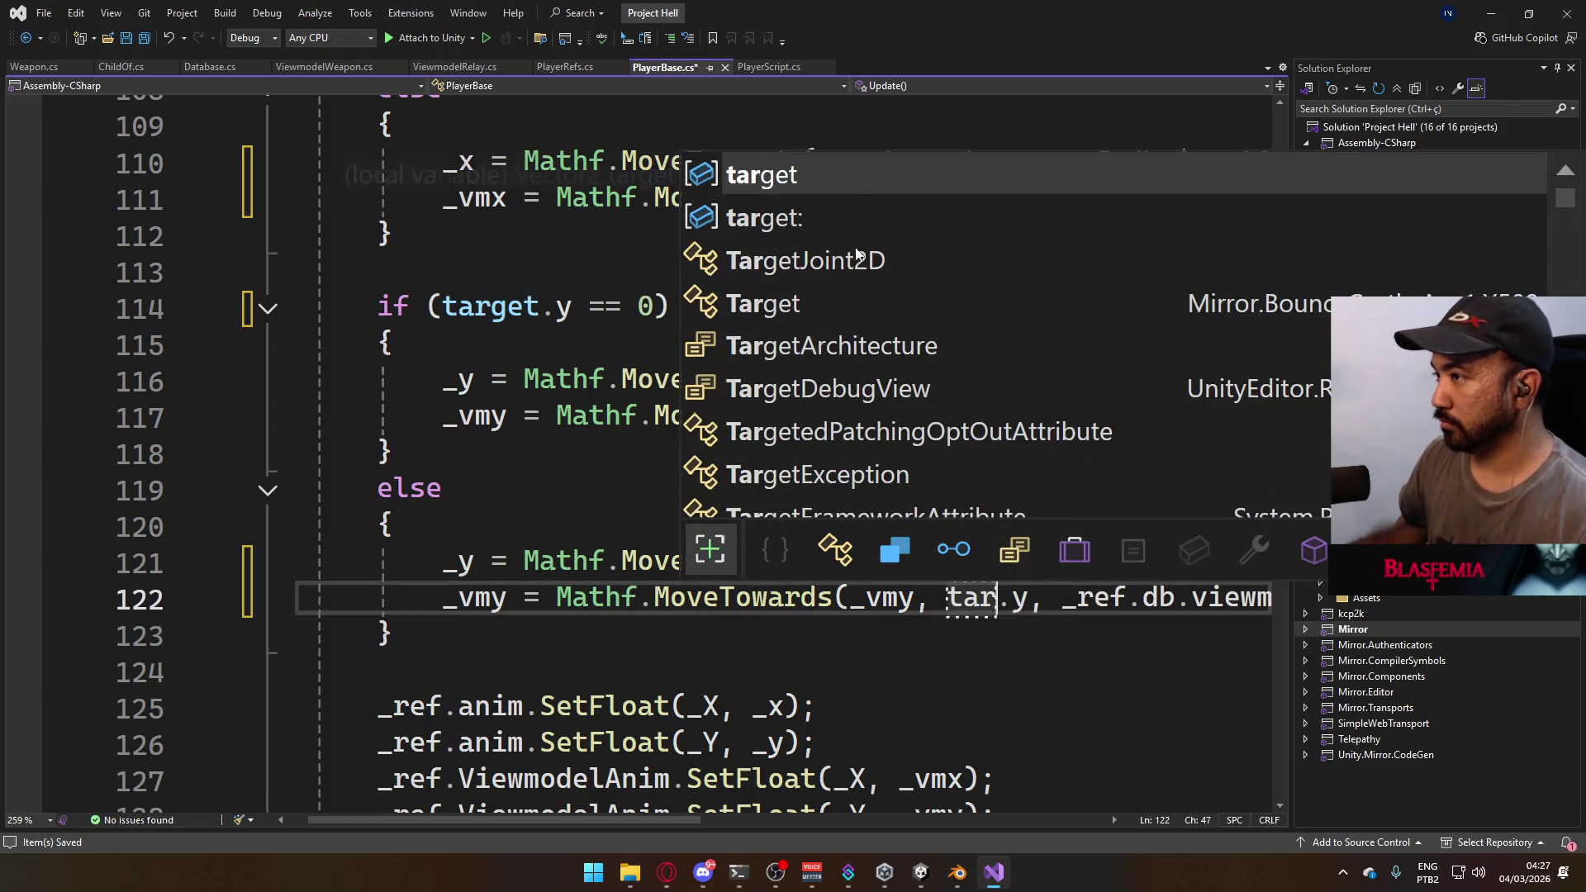
pyautogui.press('Tab')
pyautogui.moveTo(922, 872)
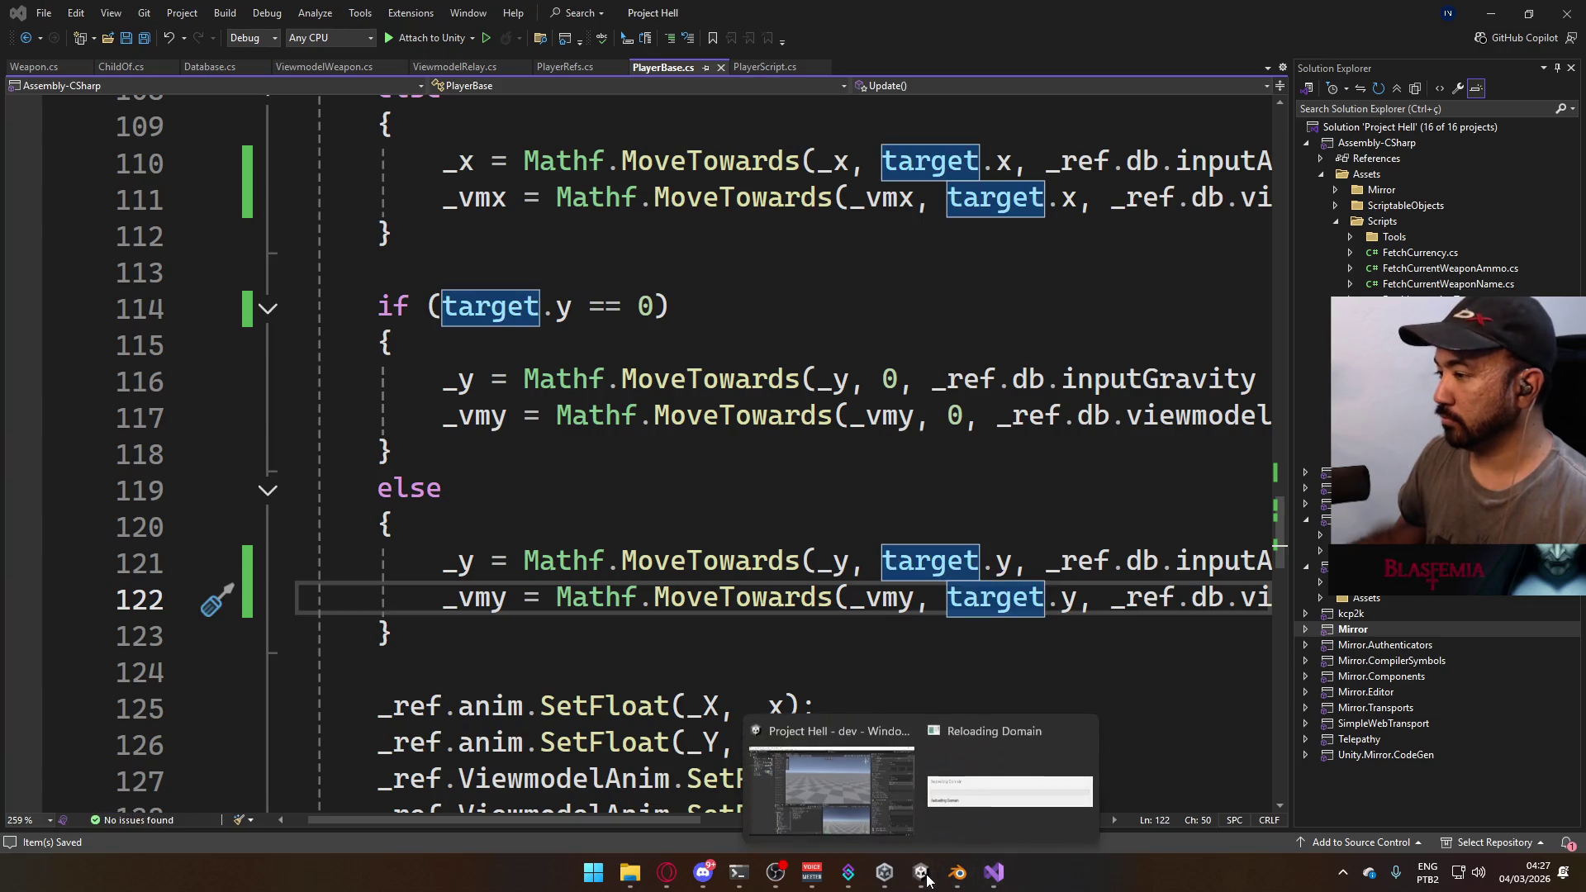
pyautogui.moveTo(861, 781)
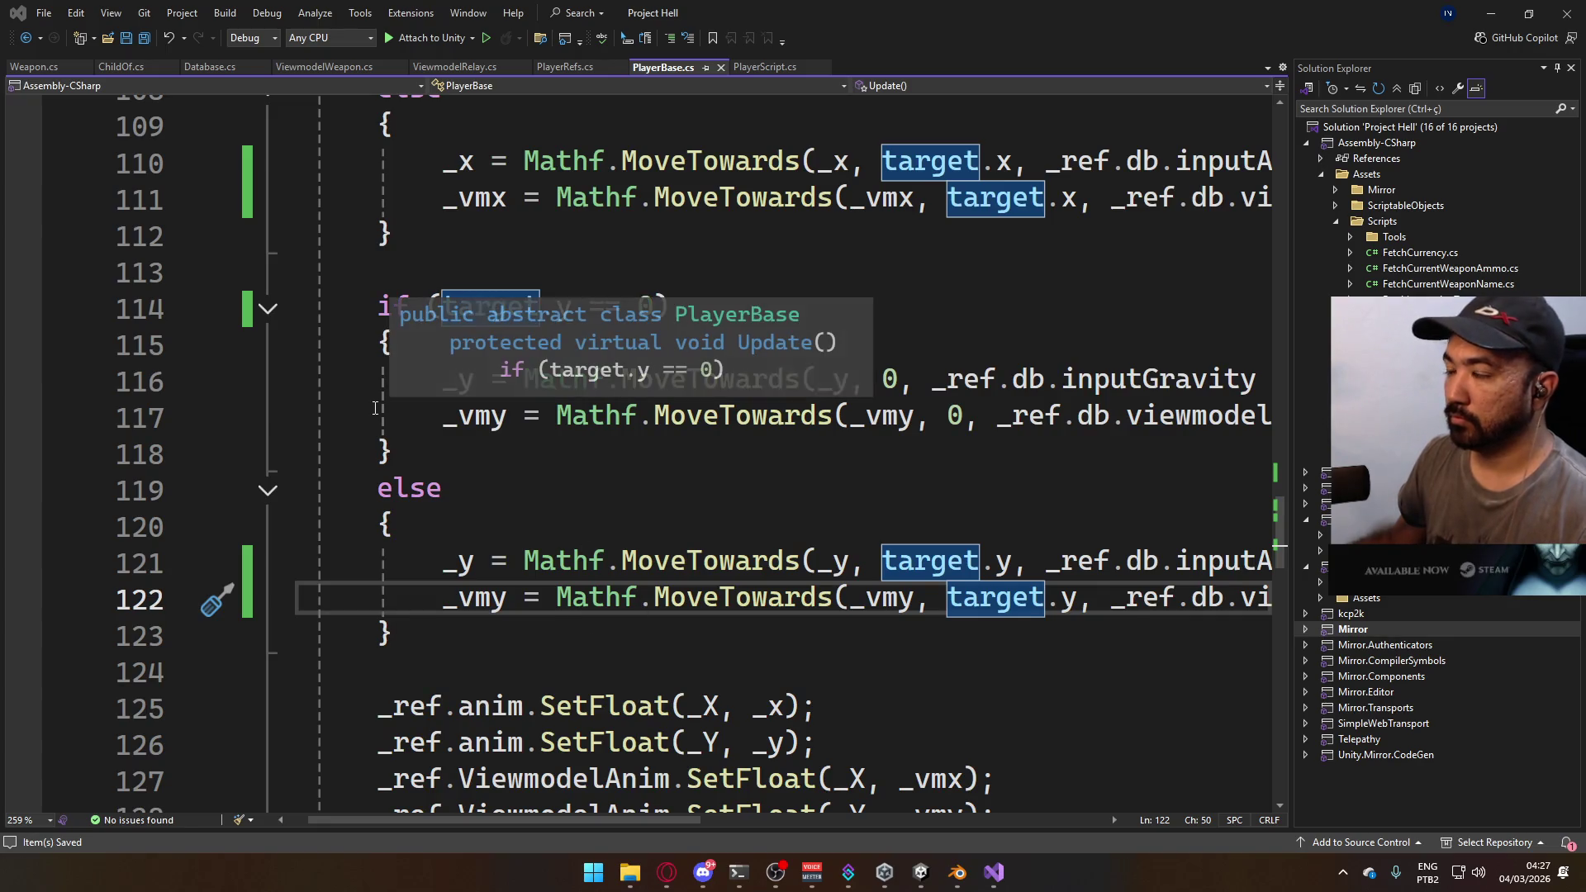
# - Open the Viewmodel's Animator graph and enter Default, then the Default (Sidearm) blend tree
pyautogui.hotkey('alt', 'Tab')
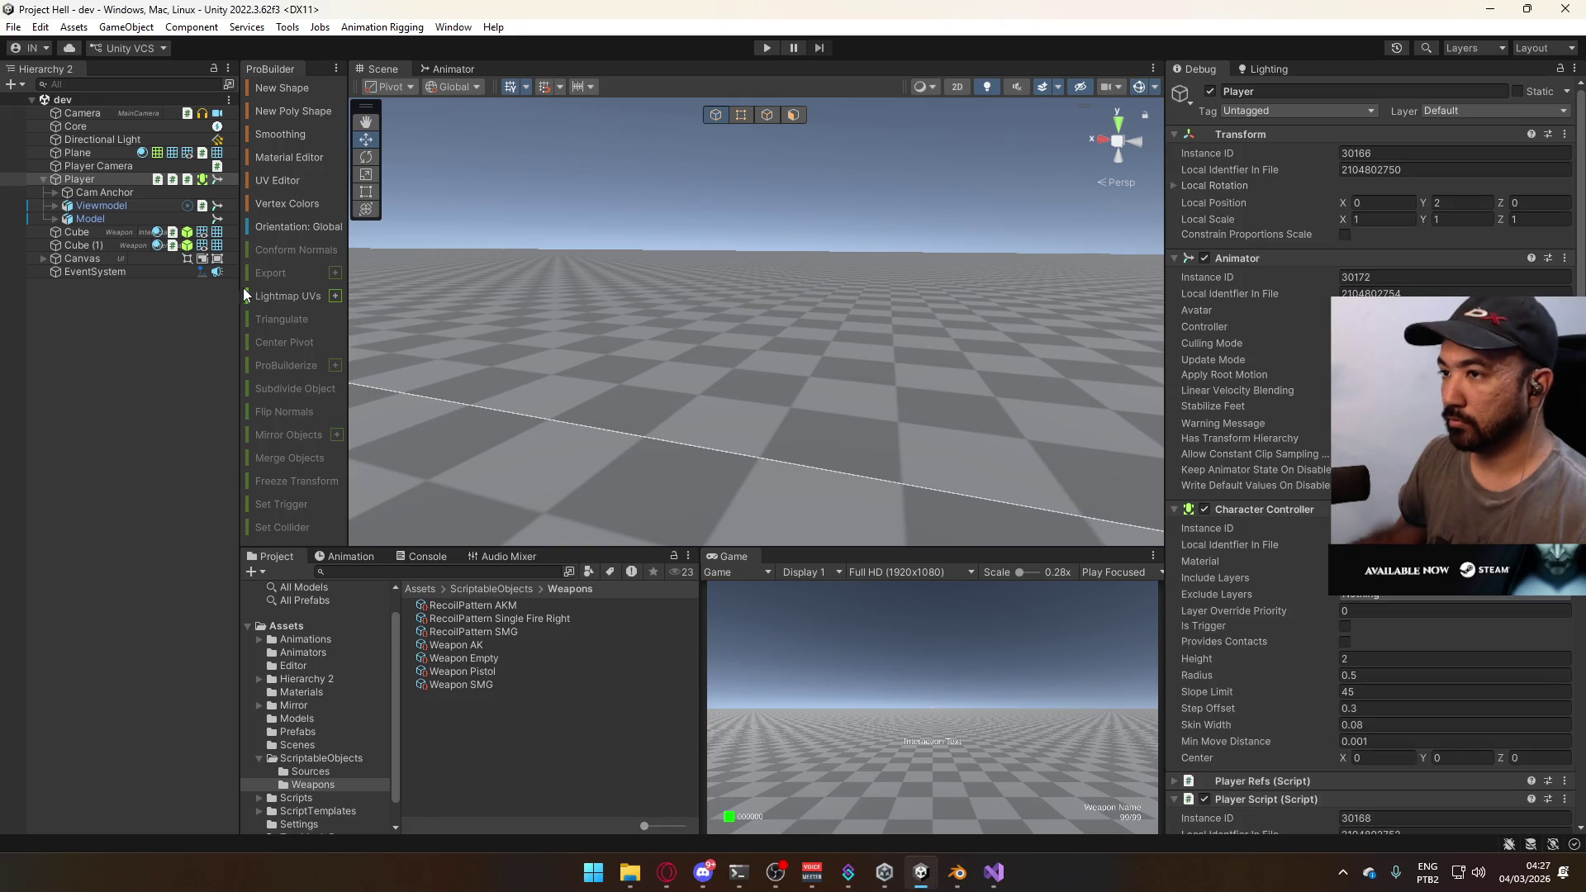
pyautogui.click(101, 206)
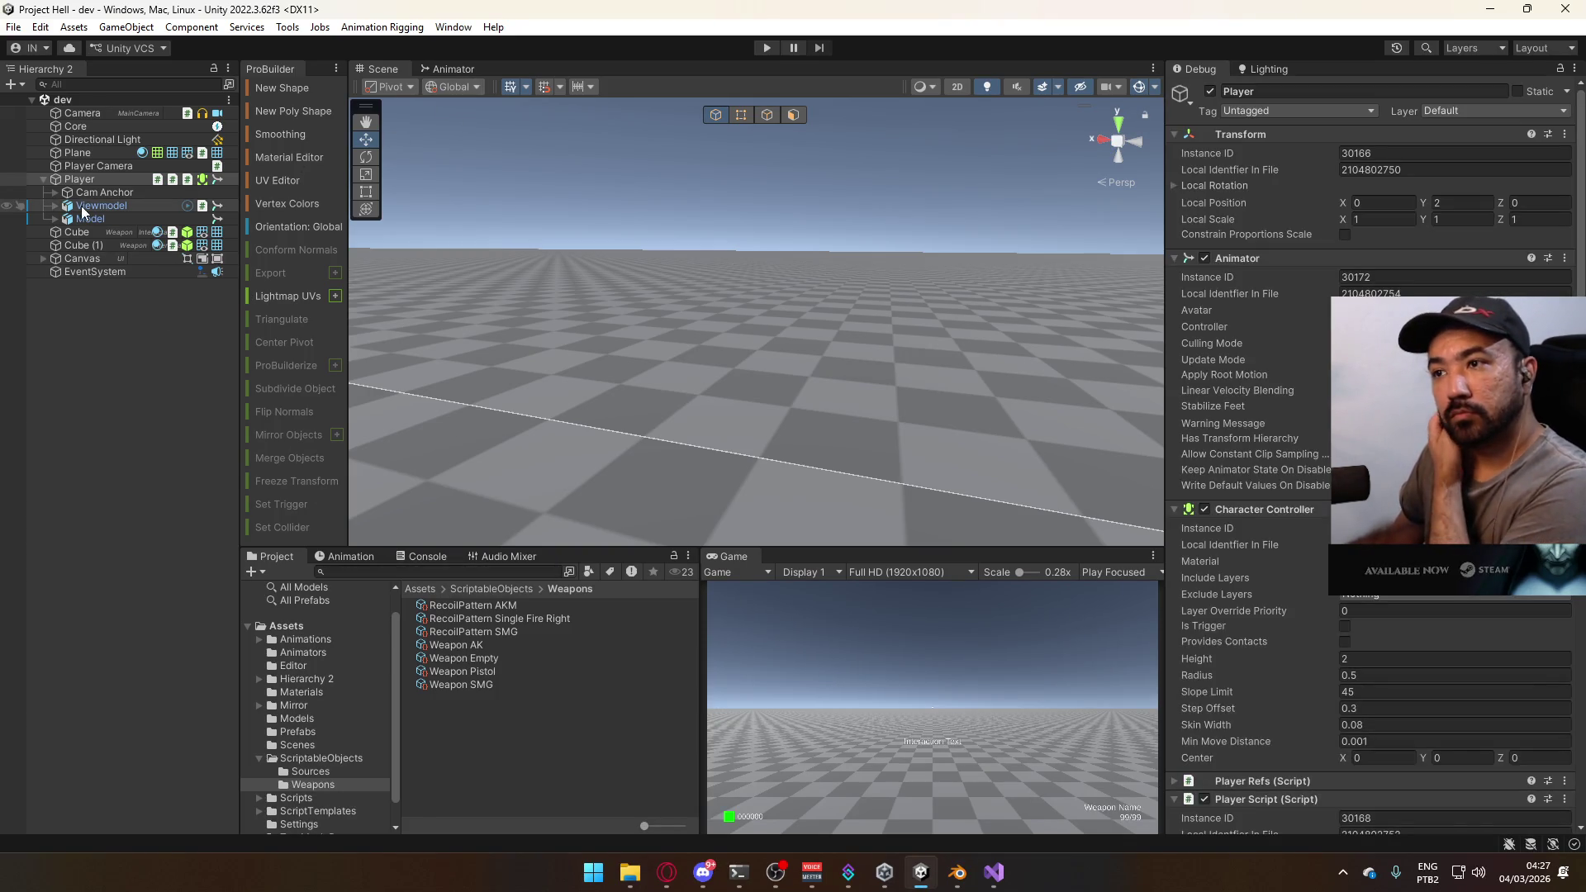
pyautogui.click(453, 67)
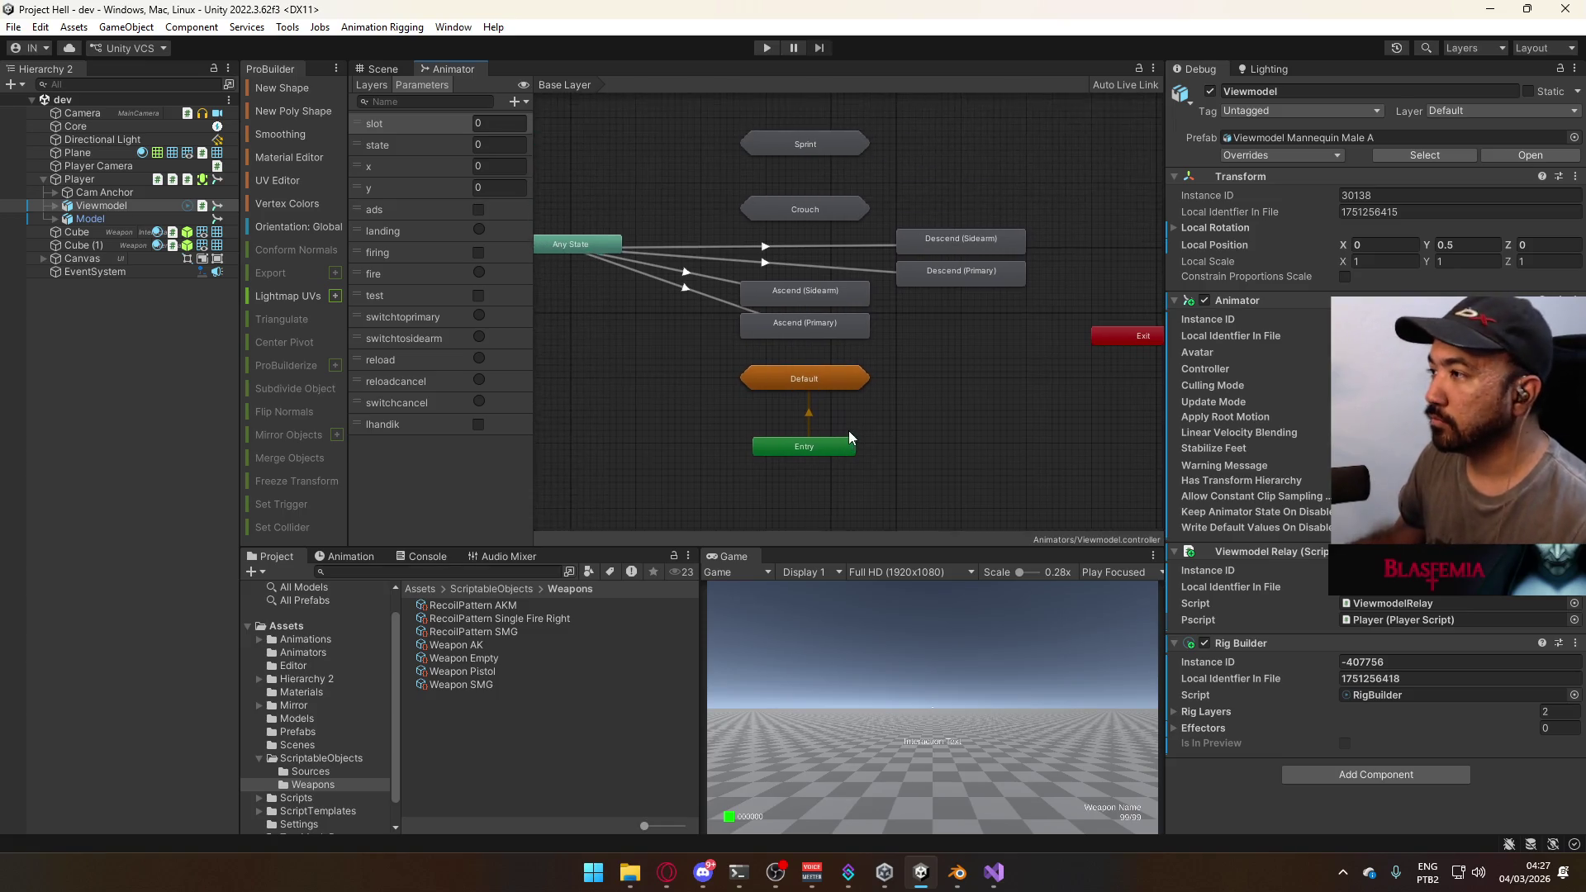
pyautogui.doubleClick(851, 387)
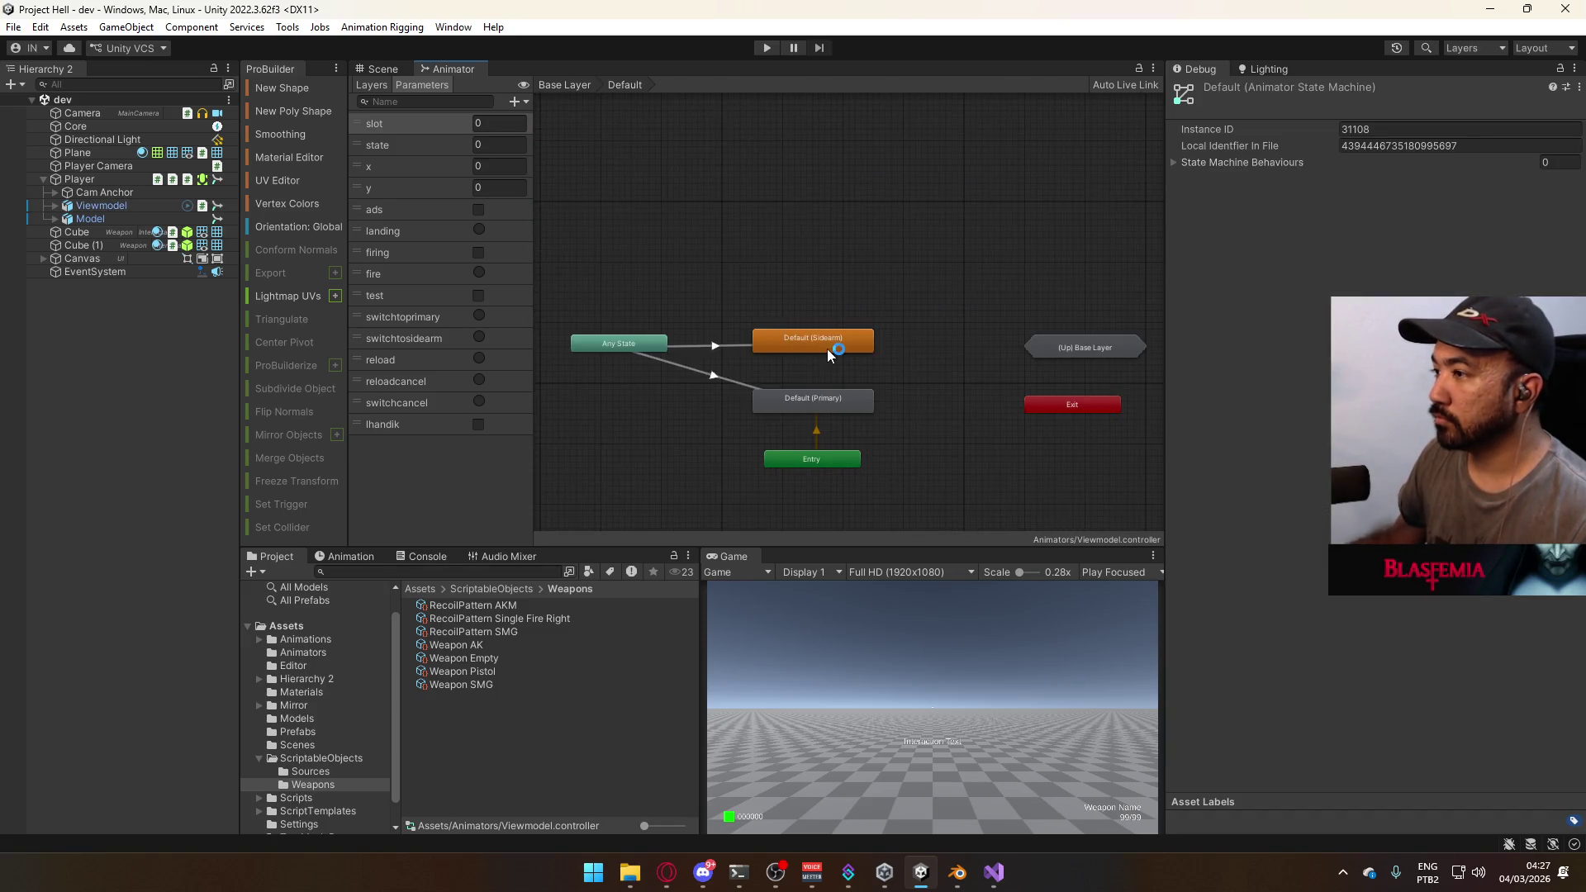
pyautogui.doubleClick(830, 353)
# - Switch the Inspector to Normal, inspect the blend tree, go back up, and return to the Scene view
pyautogui.click(1574, 68)
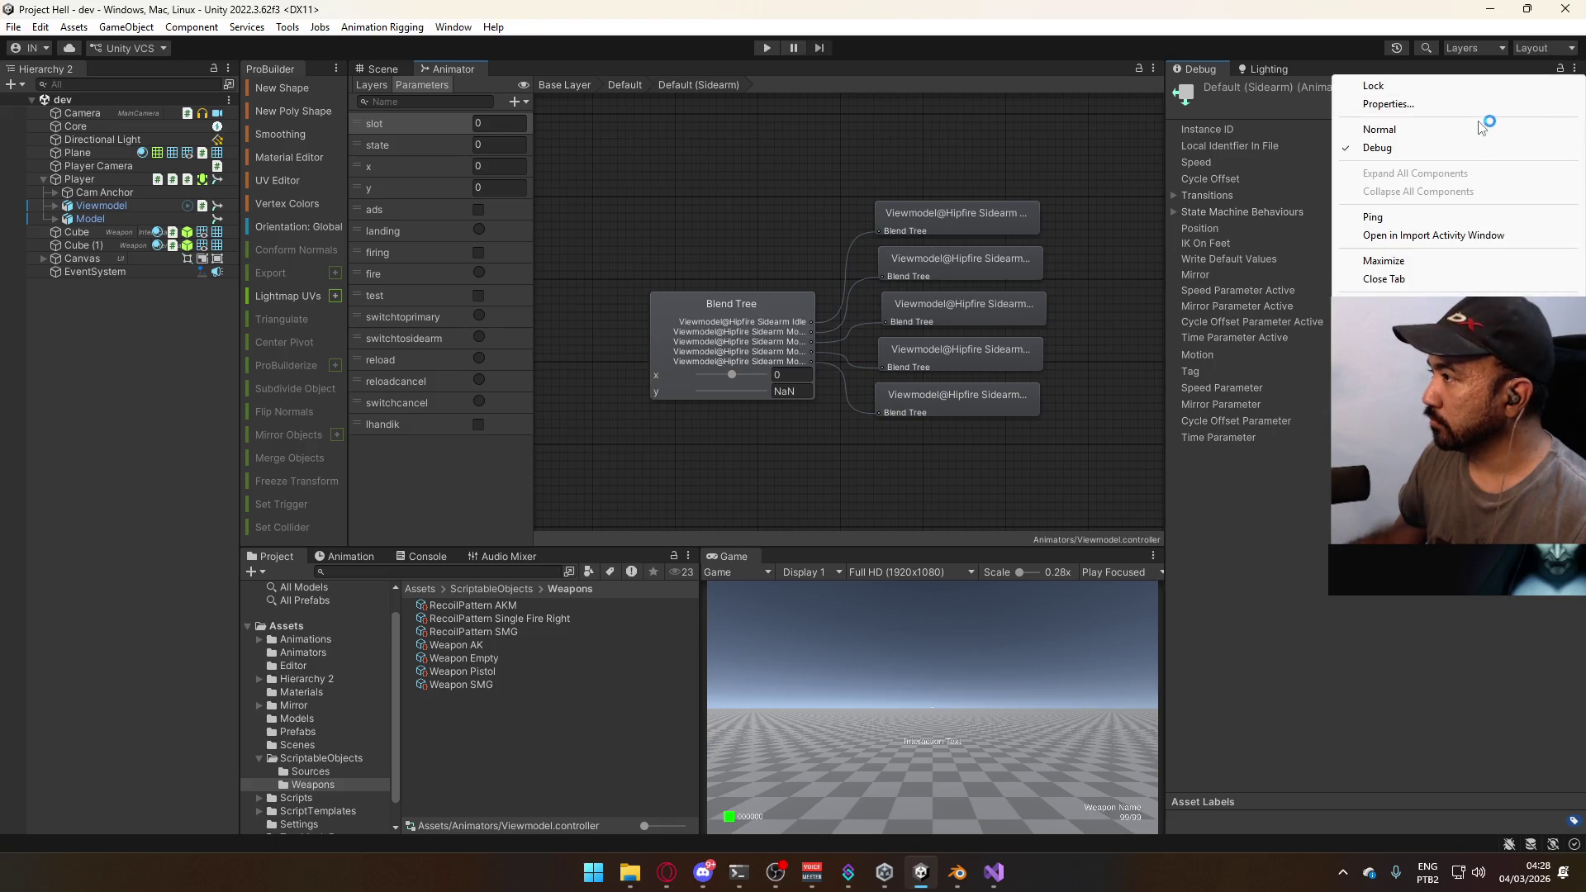
pyautogui.click(1551, 130)
pyautogui.click(752, 304)
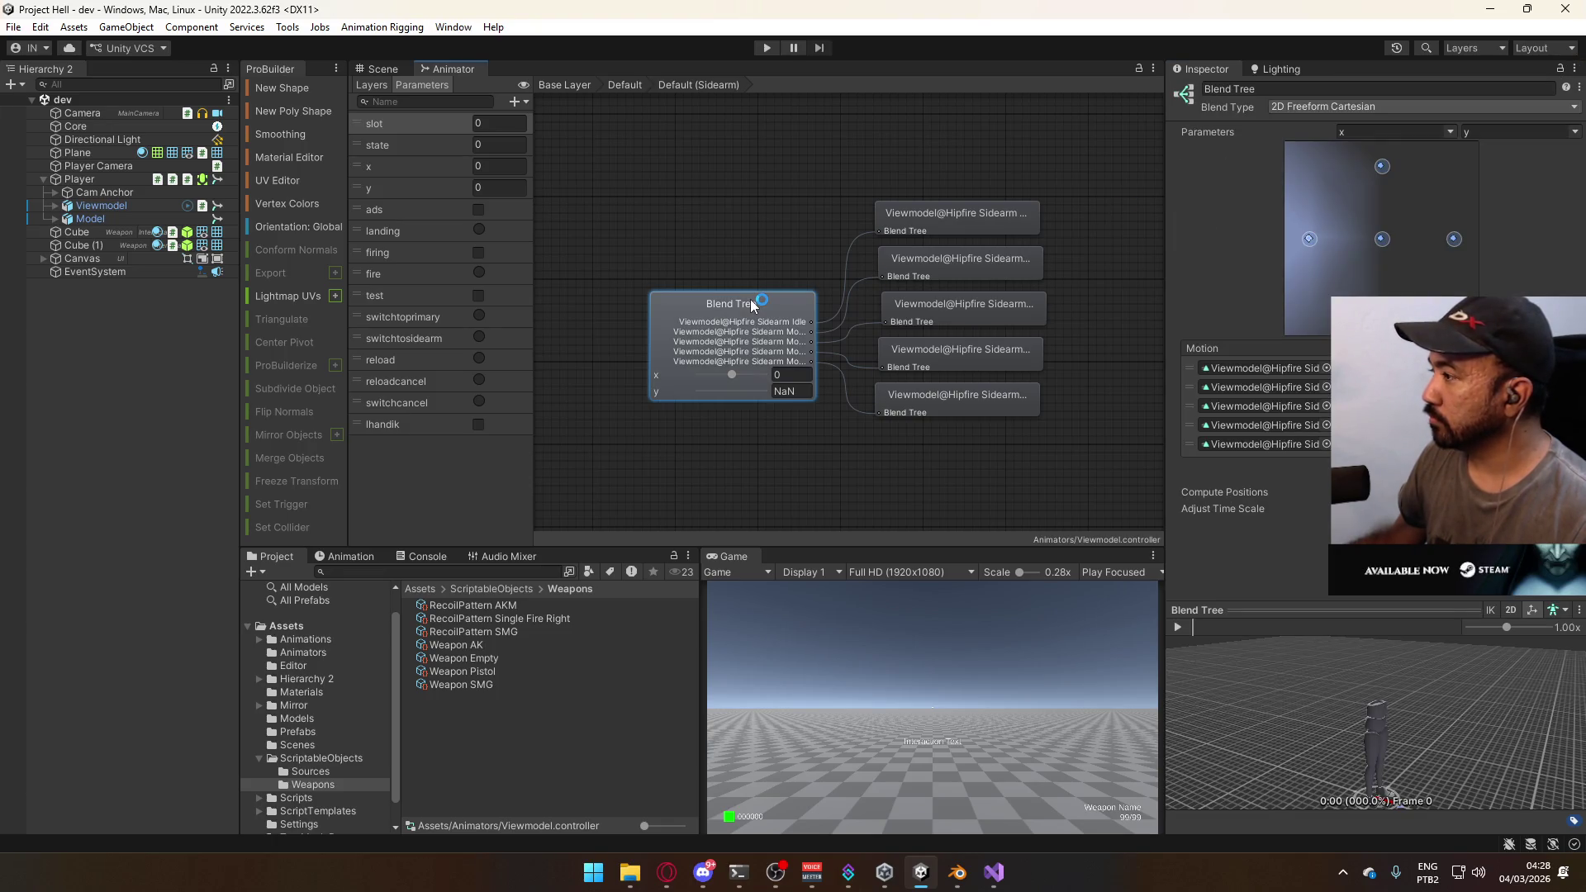
pyautogui.doubleClick(767, 226)
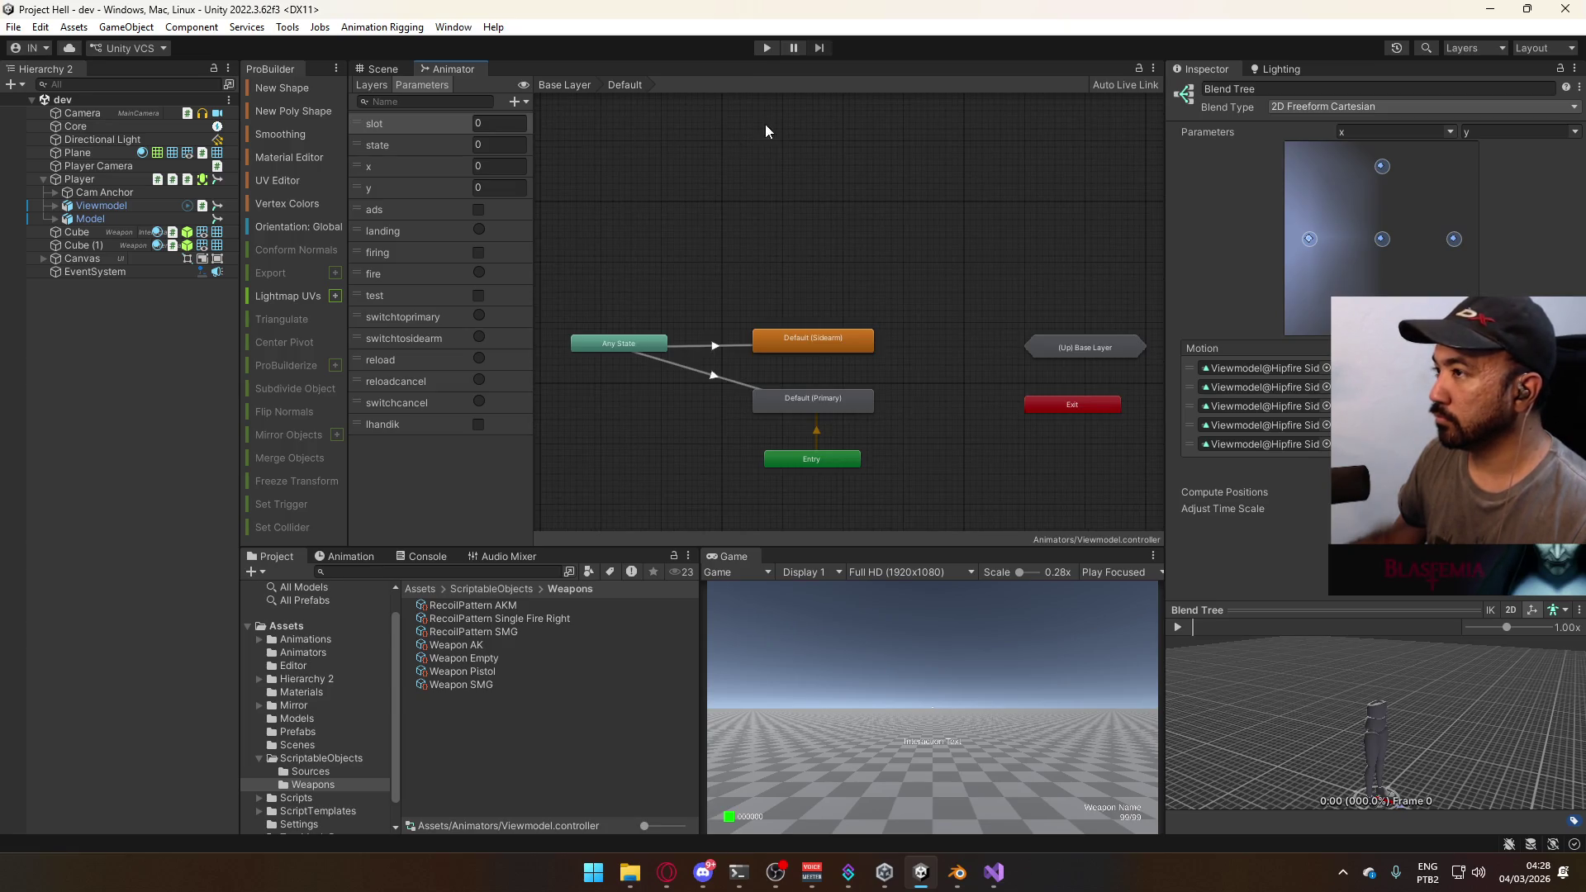
pyautogui.click(382, 69)
# - Enter Play mode, move the player to drive the viewmodel blend tree, and pan the Scene view to the player
pyautogui.click(767, 47)
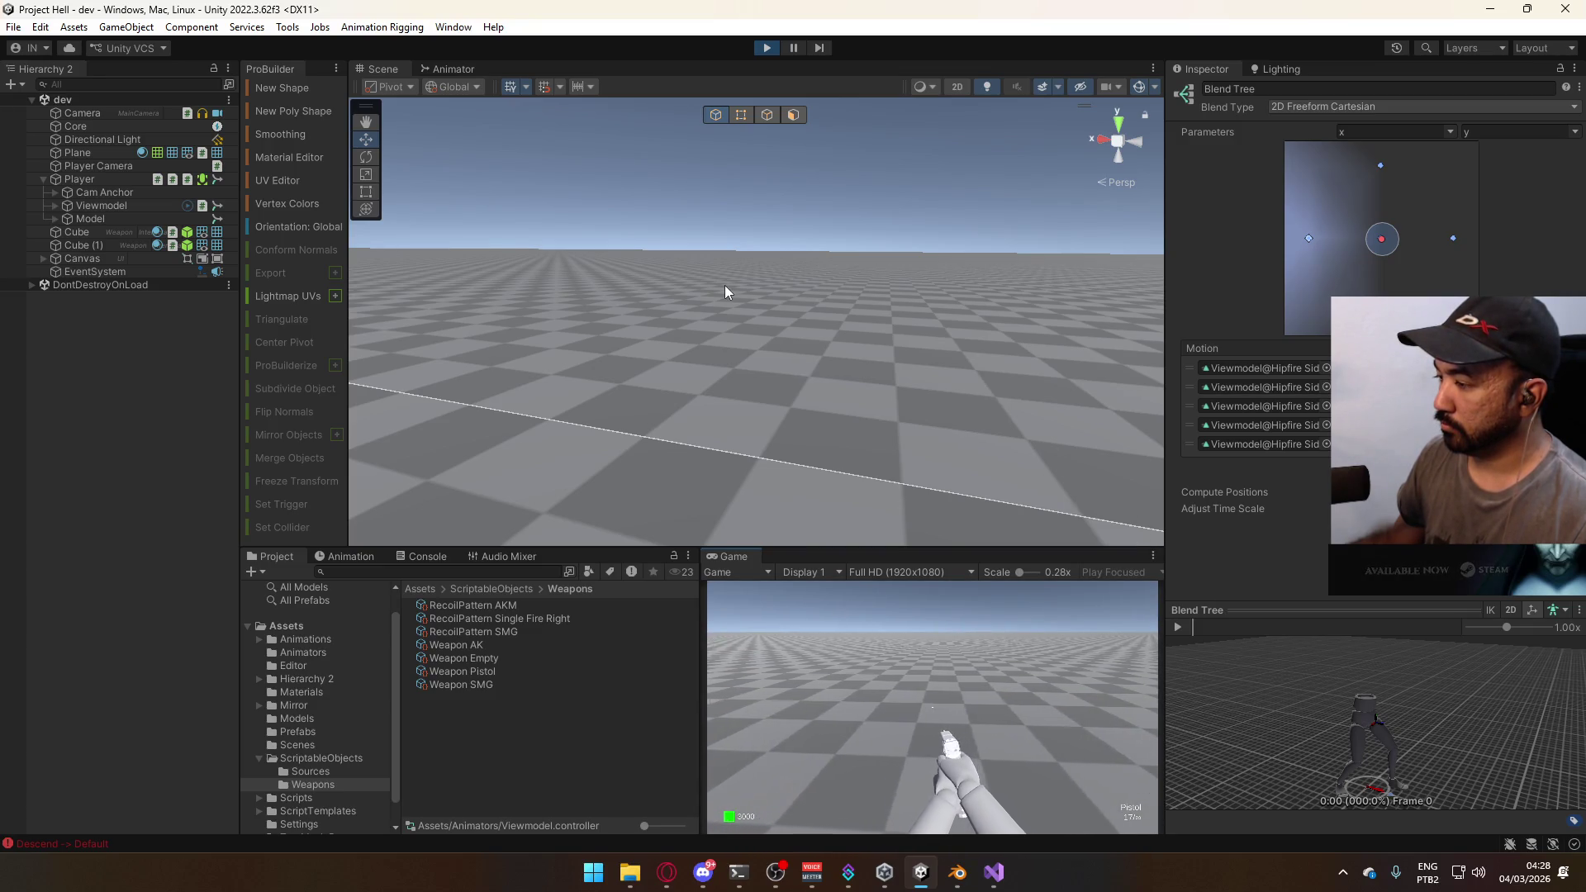
pyautogui.press('s')
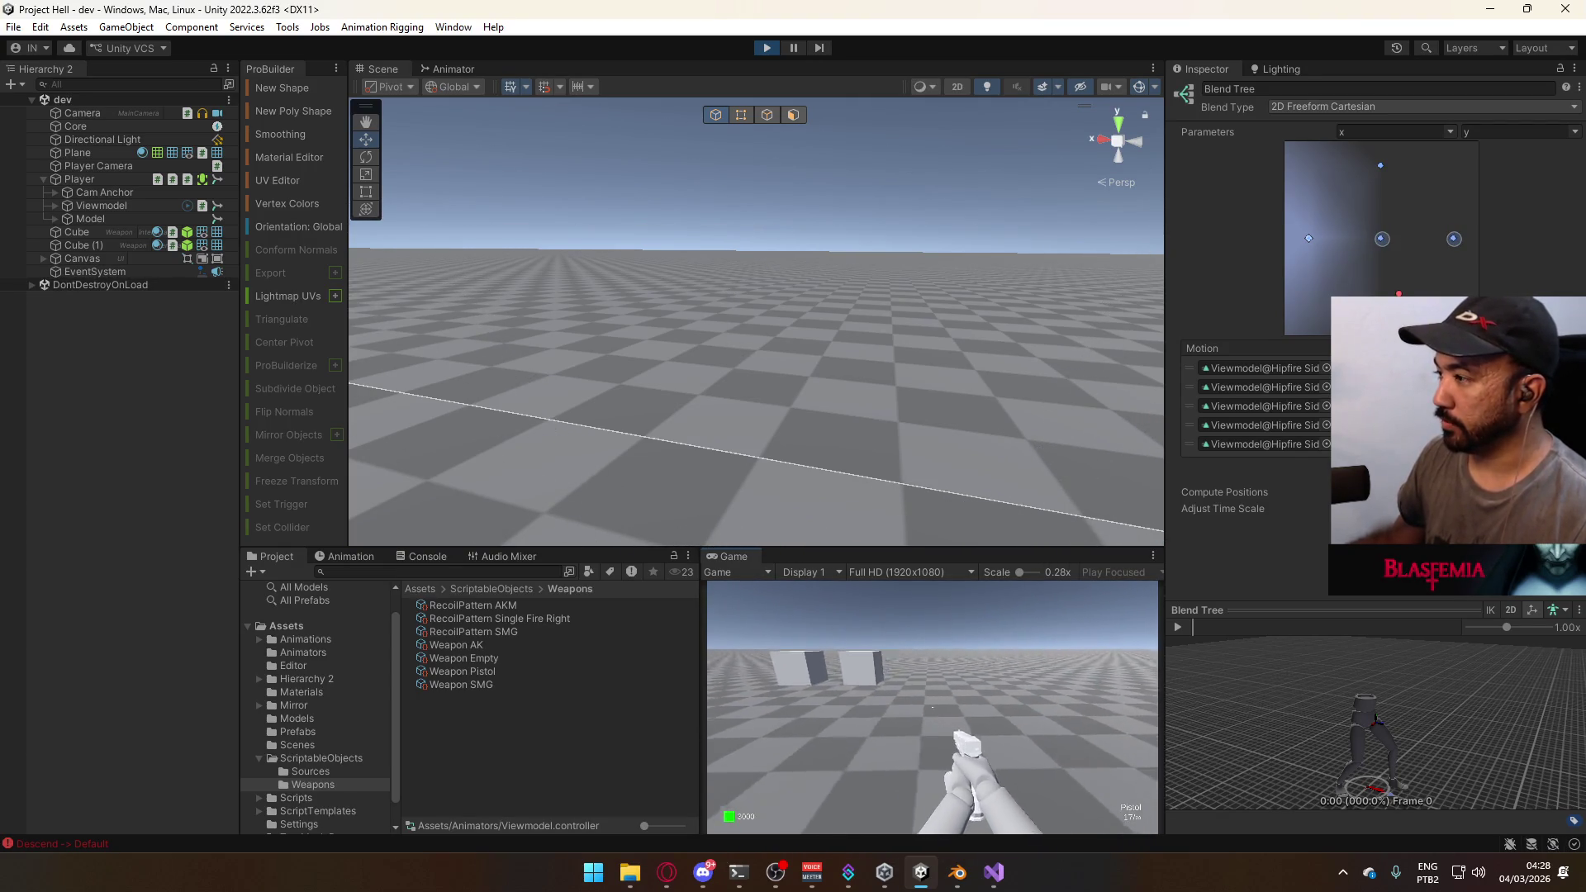
pyautogui.press('Escape')
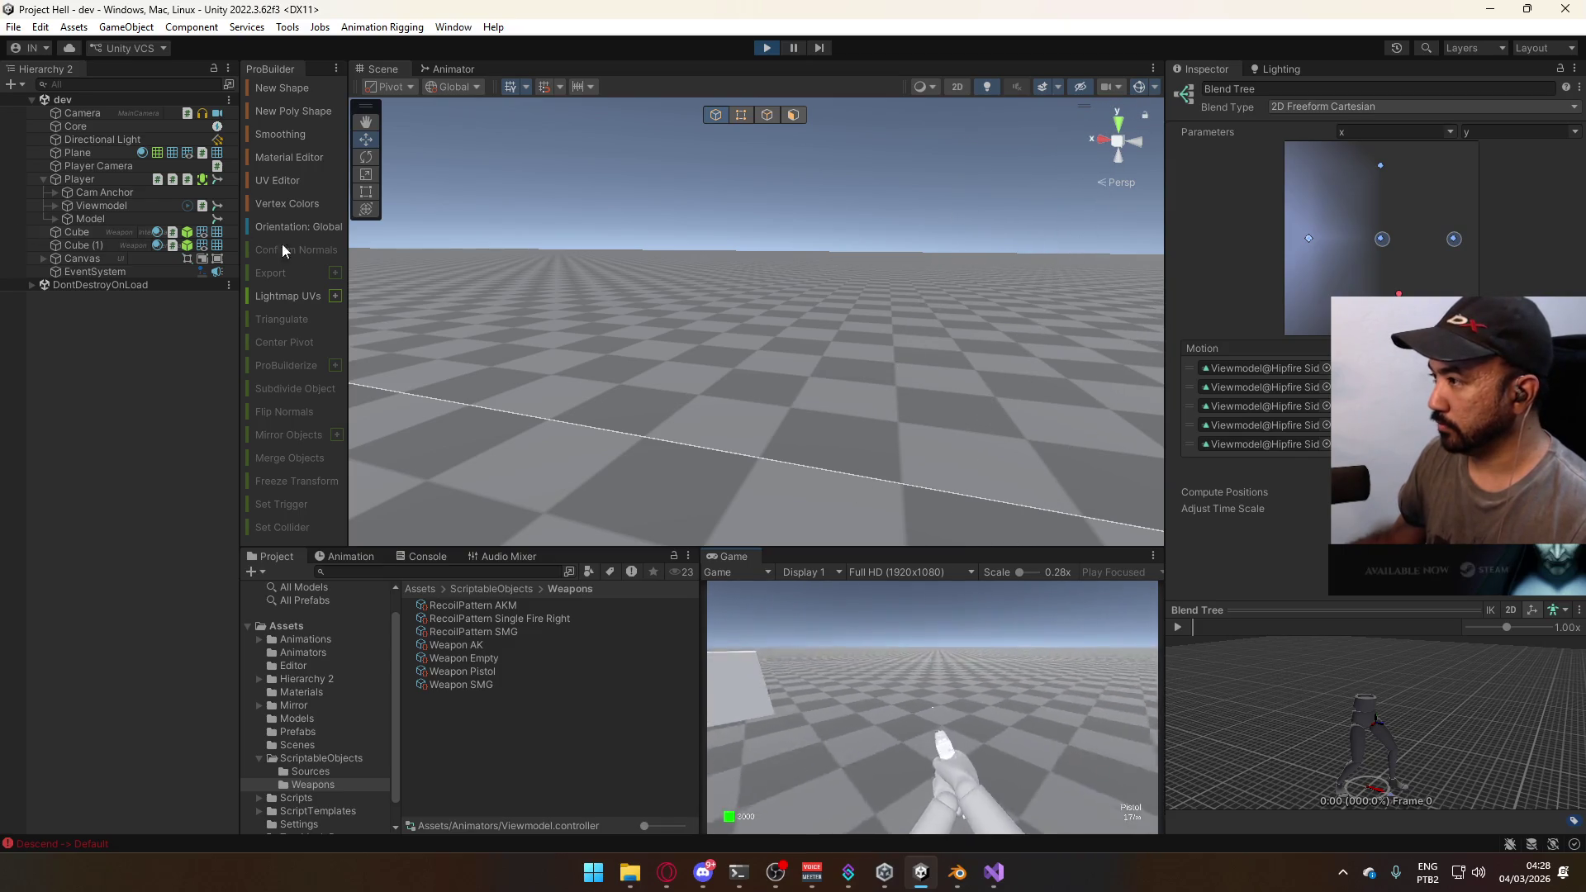
pyautogui.moveTo(771, 305)
pyautogui.mouseDown()
pyautogui.moveTo(863, 308)
pyautogui.moveTo(868, 324)
pyautogui.mouseUp()
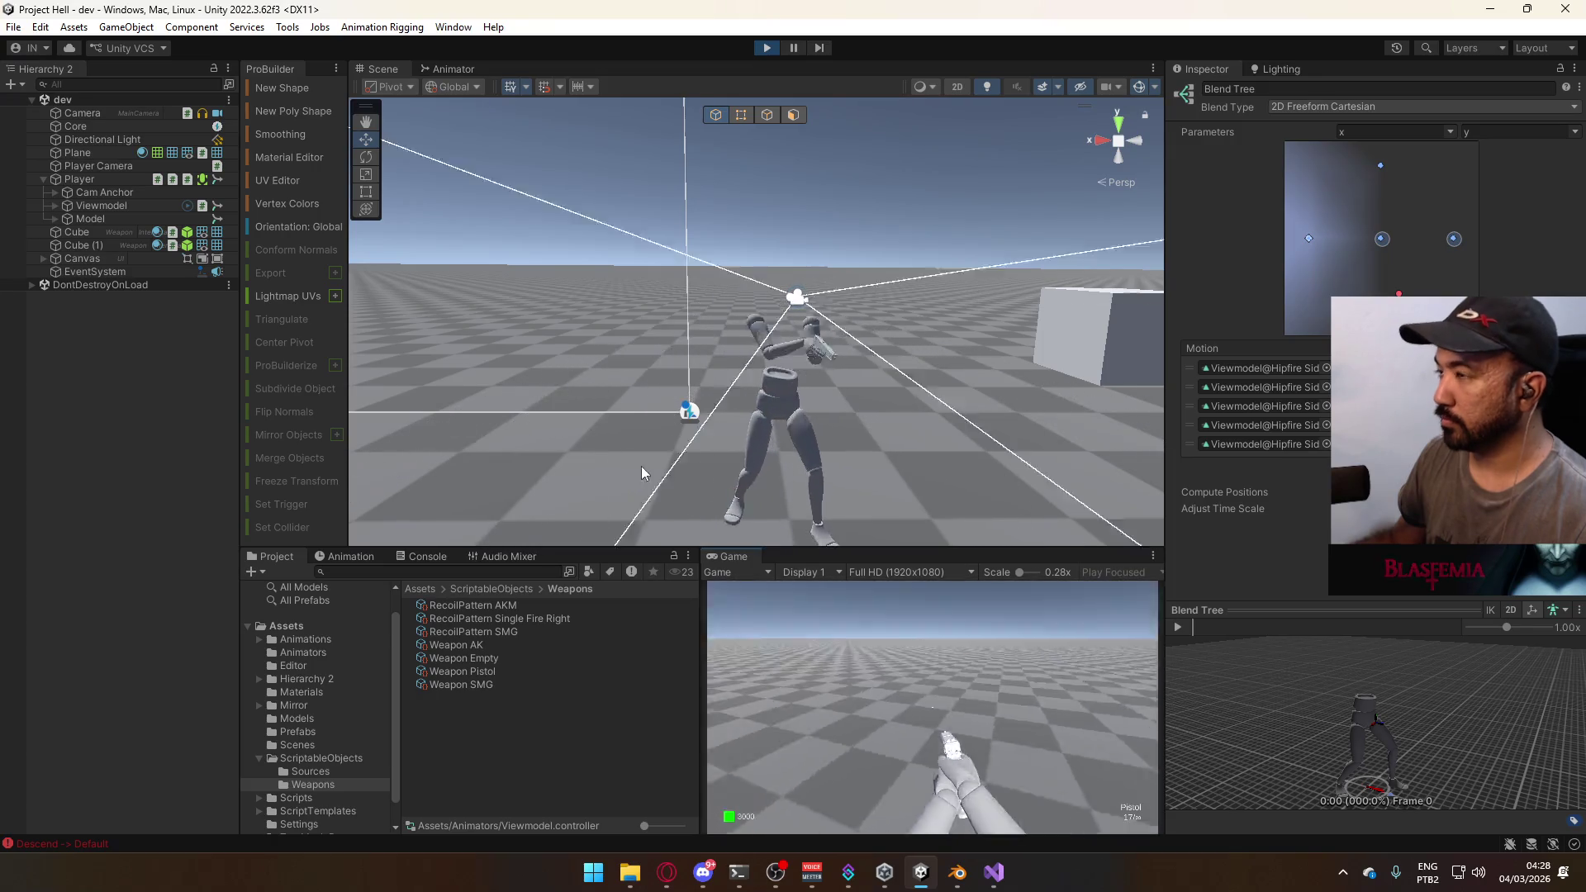
pyautogui.press('super')
# - Stop Unity's Play mode and launch Steam from the Windows Start menu
pyautogui.click(766, 48)
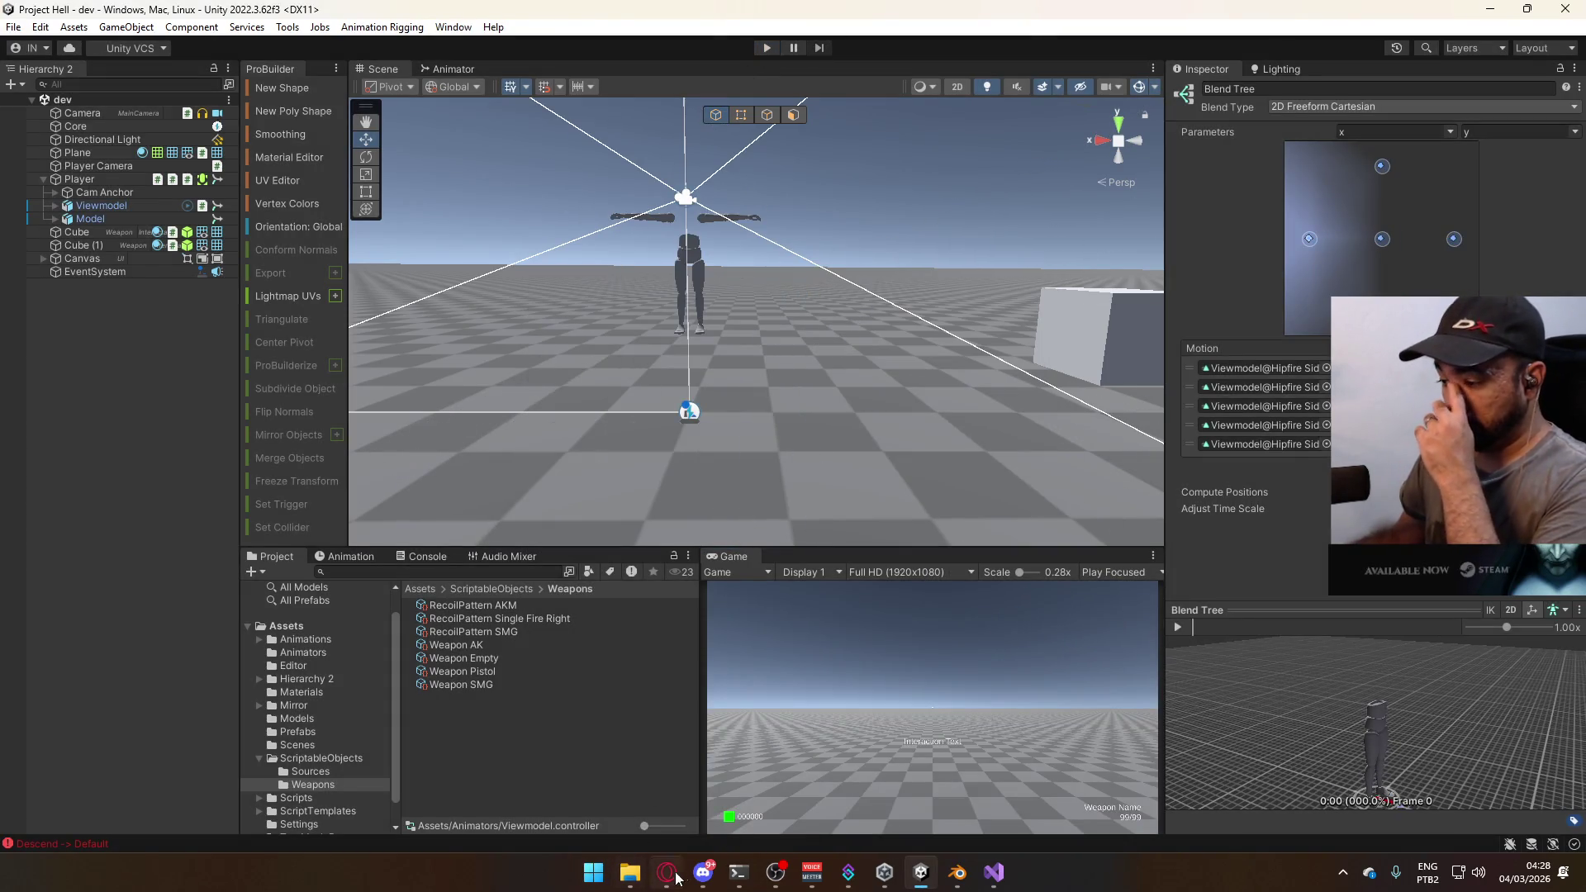
pyautogui.click(667, 872)
pyautogui.click(668, 873)
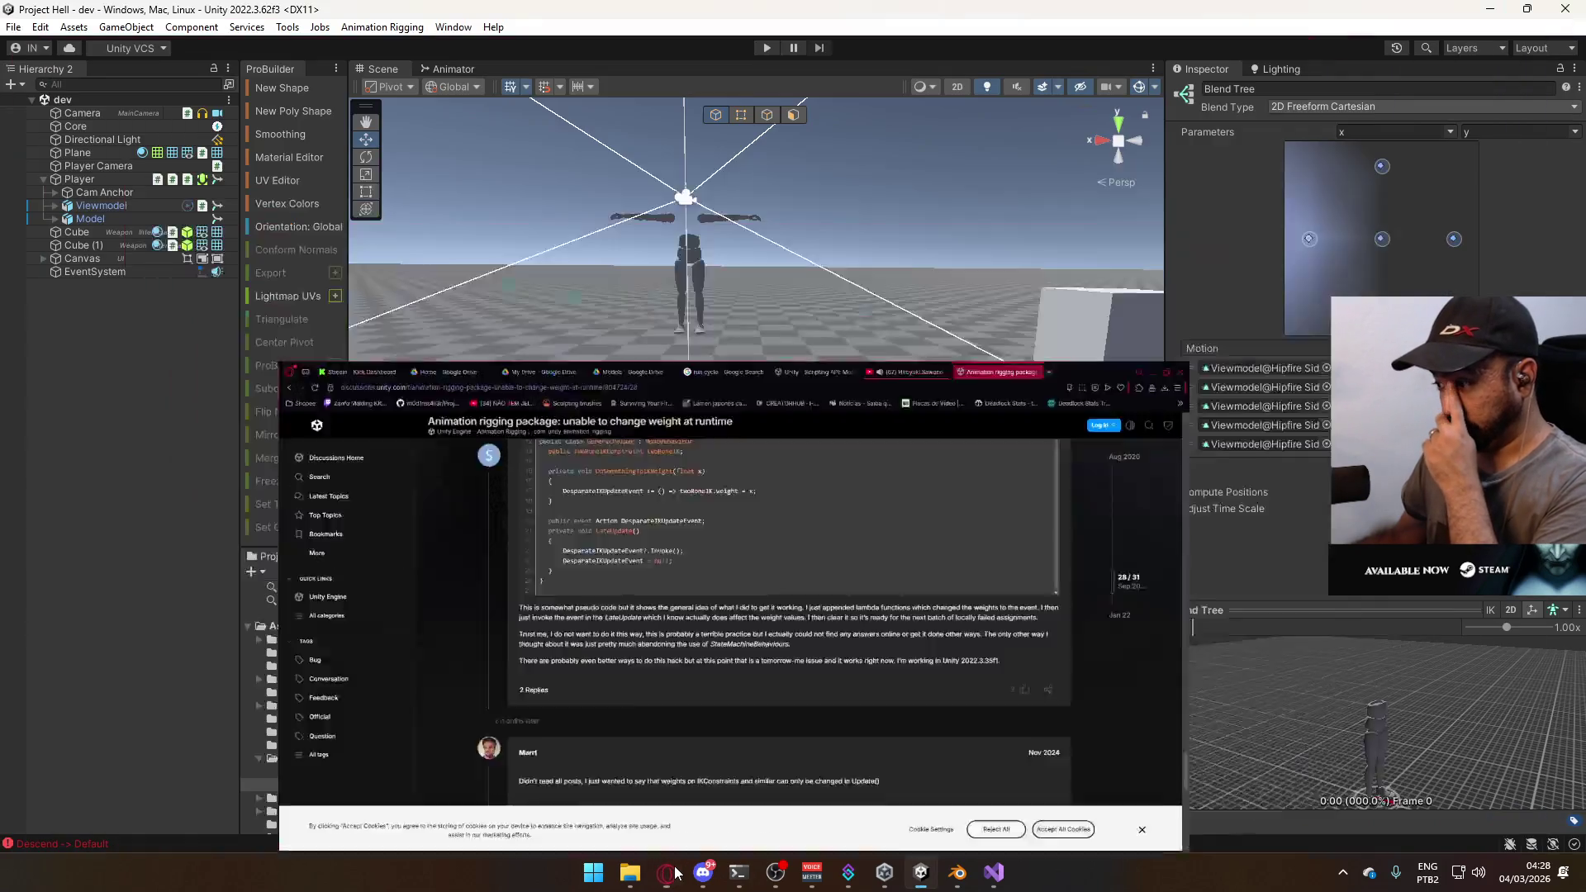
pyautogui.click(1339, 872)
pyautogui.press('super')
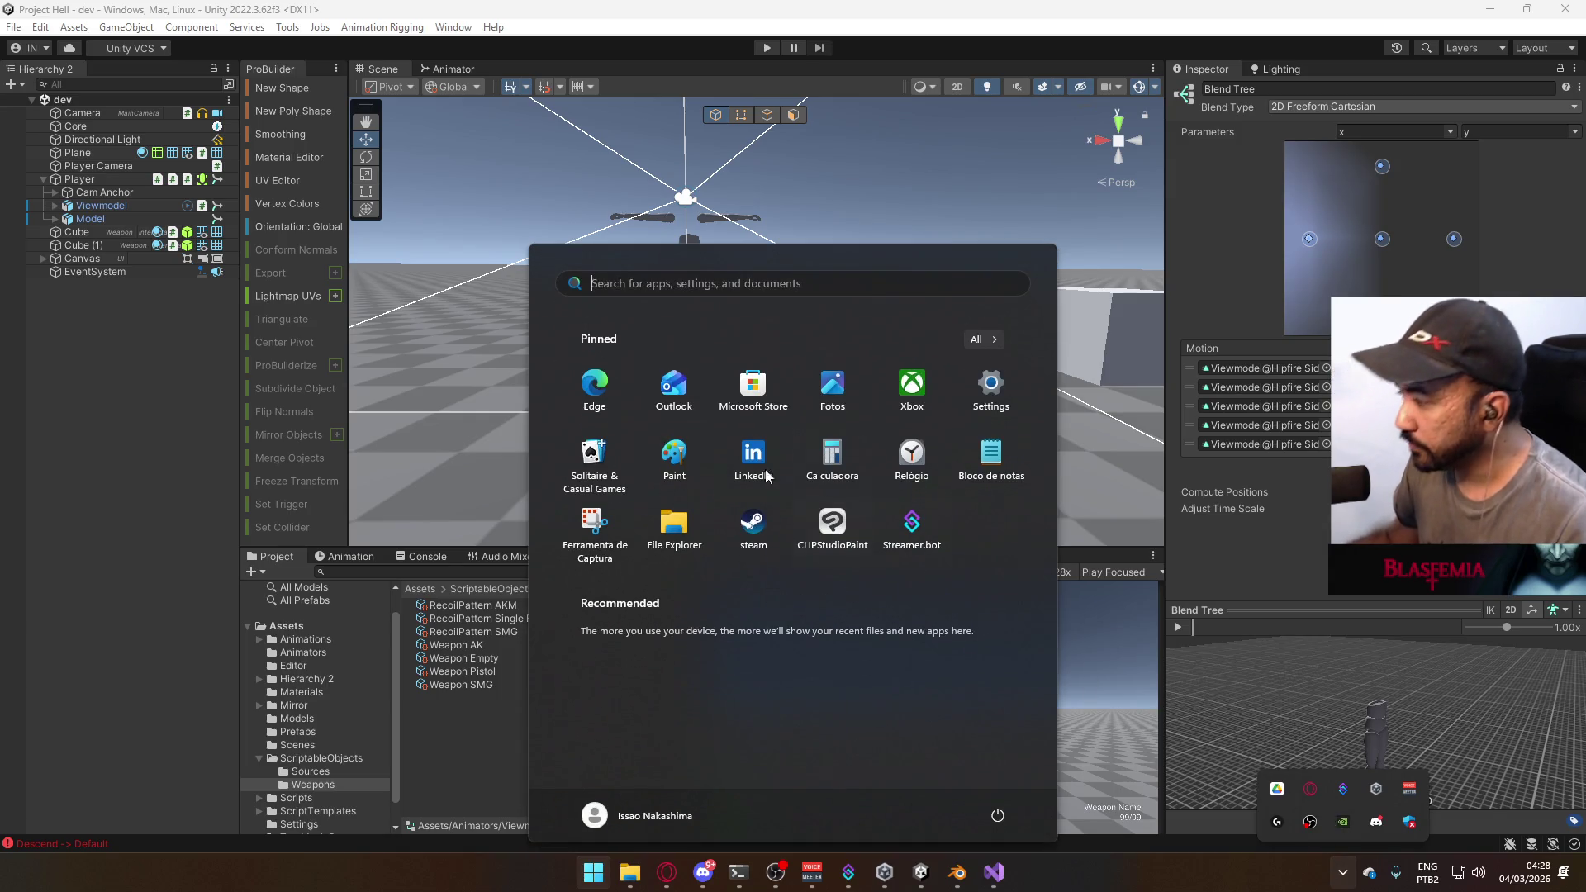
pyautogui.click(749, 514)
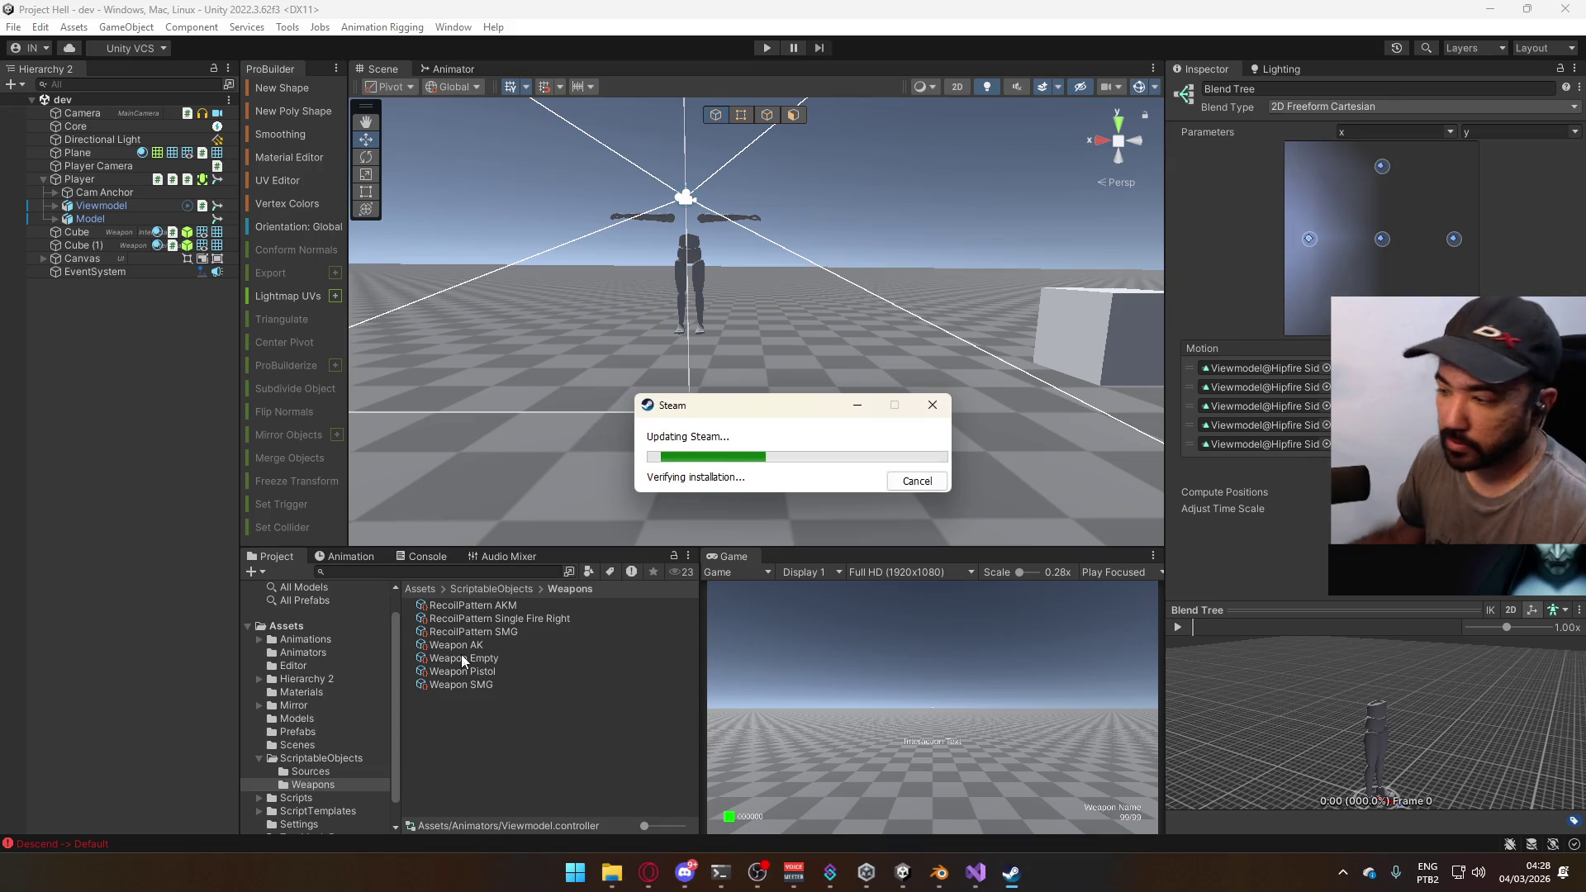
pyautogui.click(650, 872)
# - Switch to the YouTube tab, pause the music video, and minimize Opera
pyautogui.click(1107, 18)
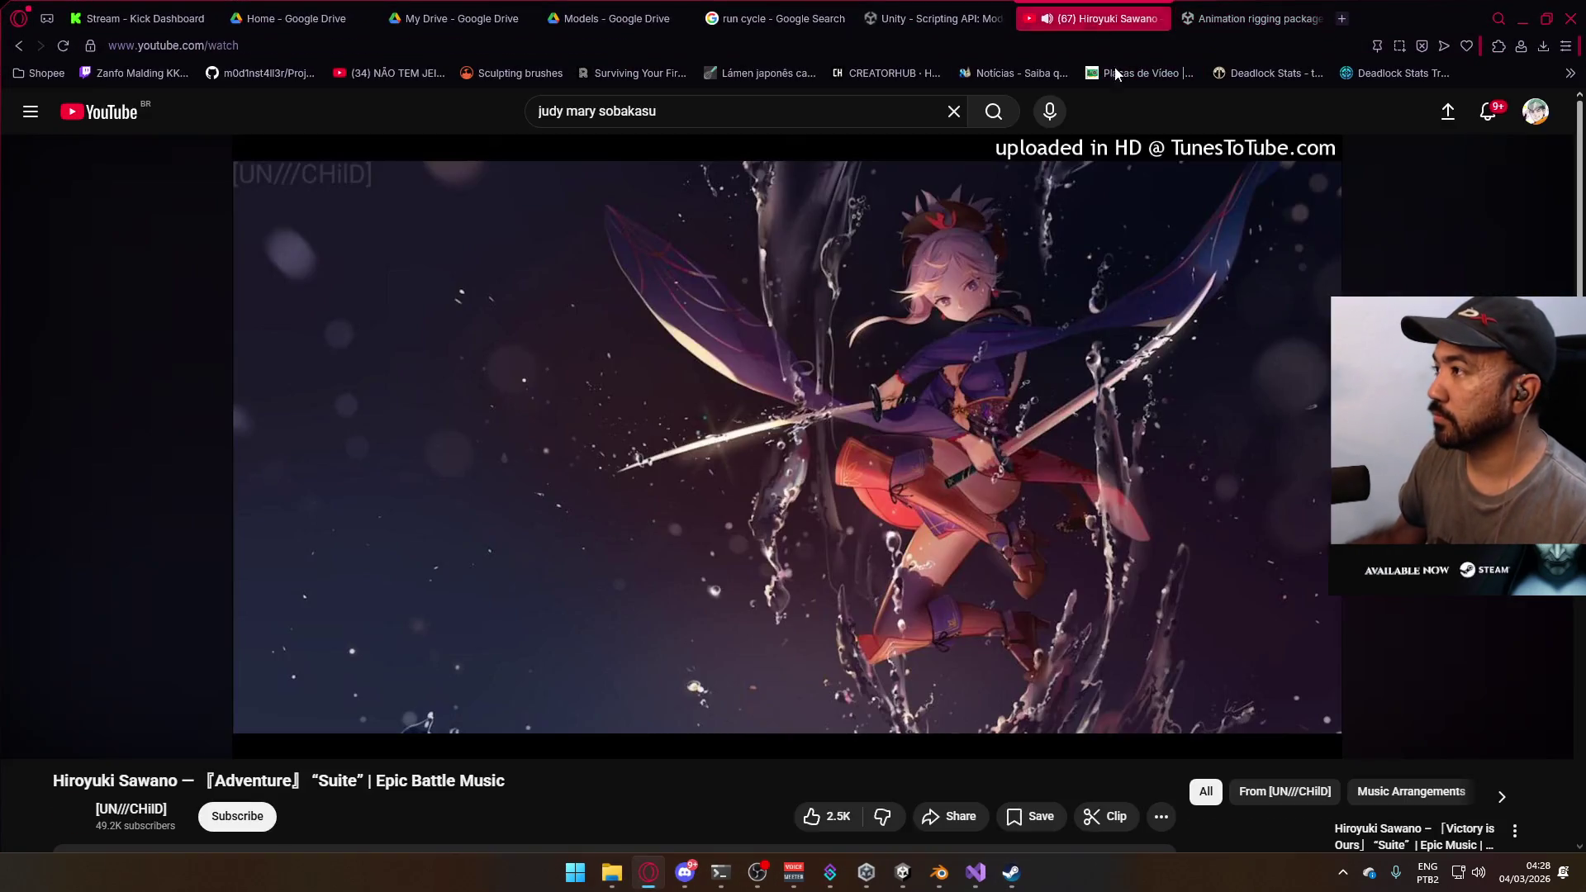
pyautogui.press('space')
pyautogui.click(1522, 18)
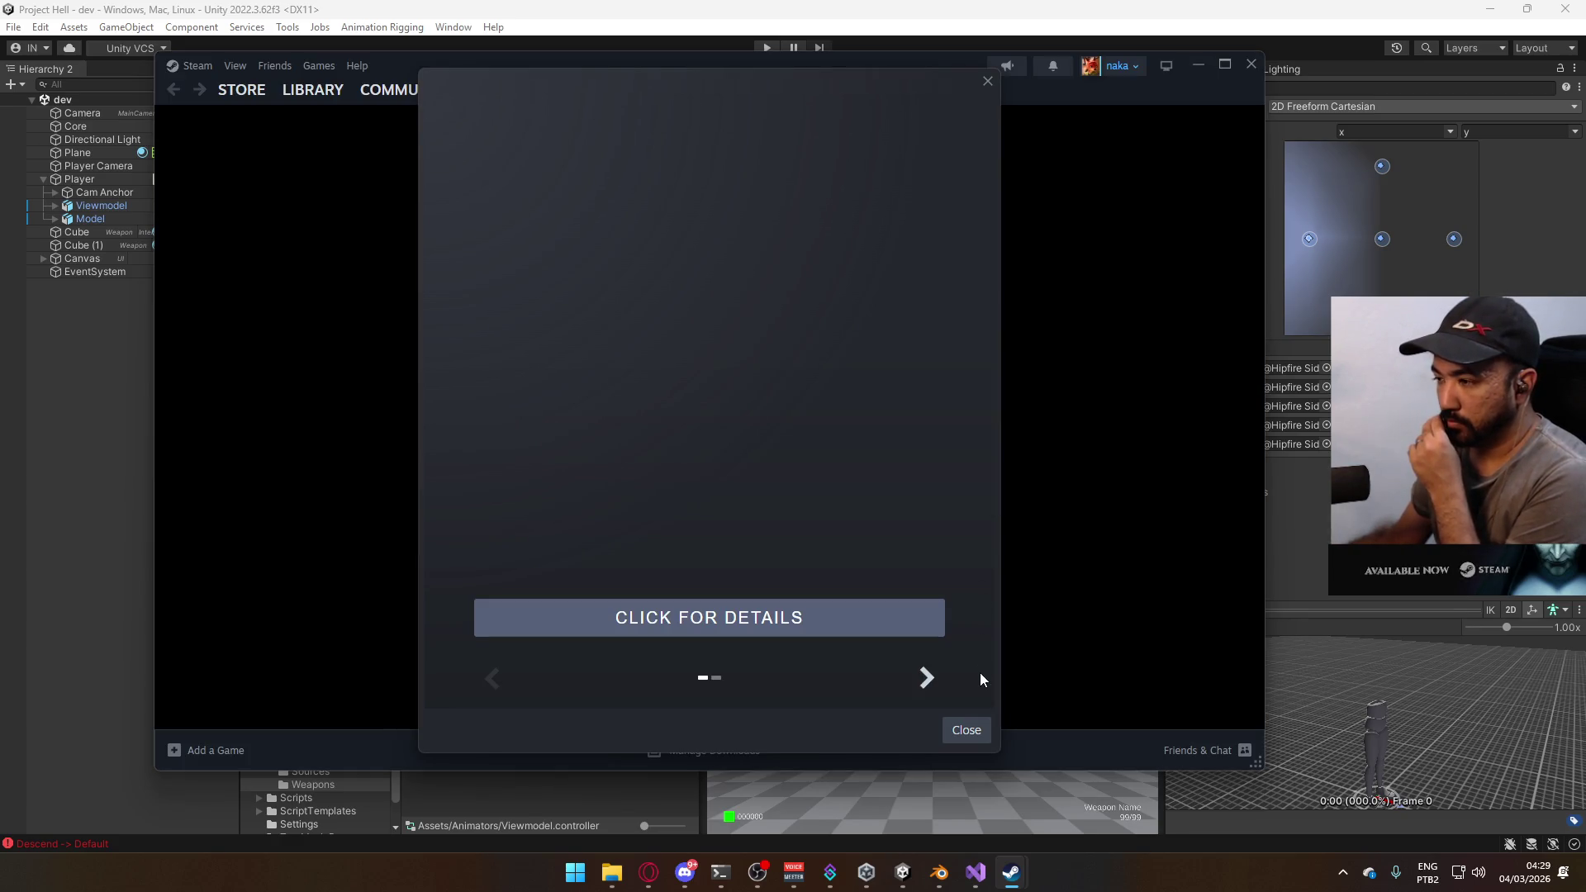
# - Close Steam's news popup, launch Blasfemia from the Library, and read its Patch 1.0.17e notes
pyautogui.click(981, 730)
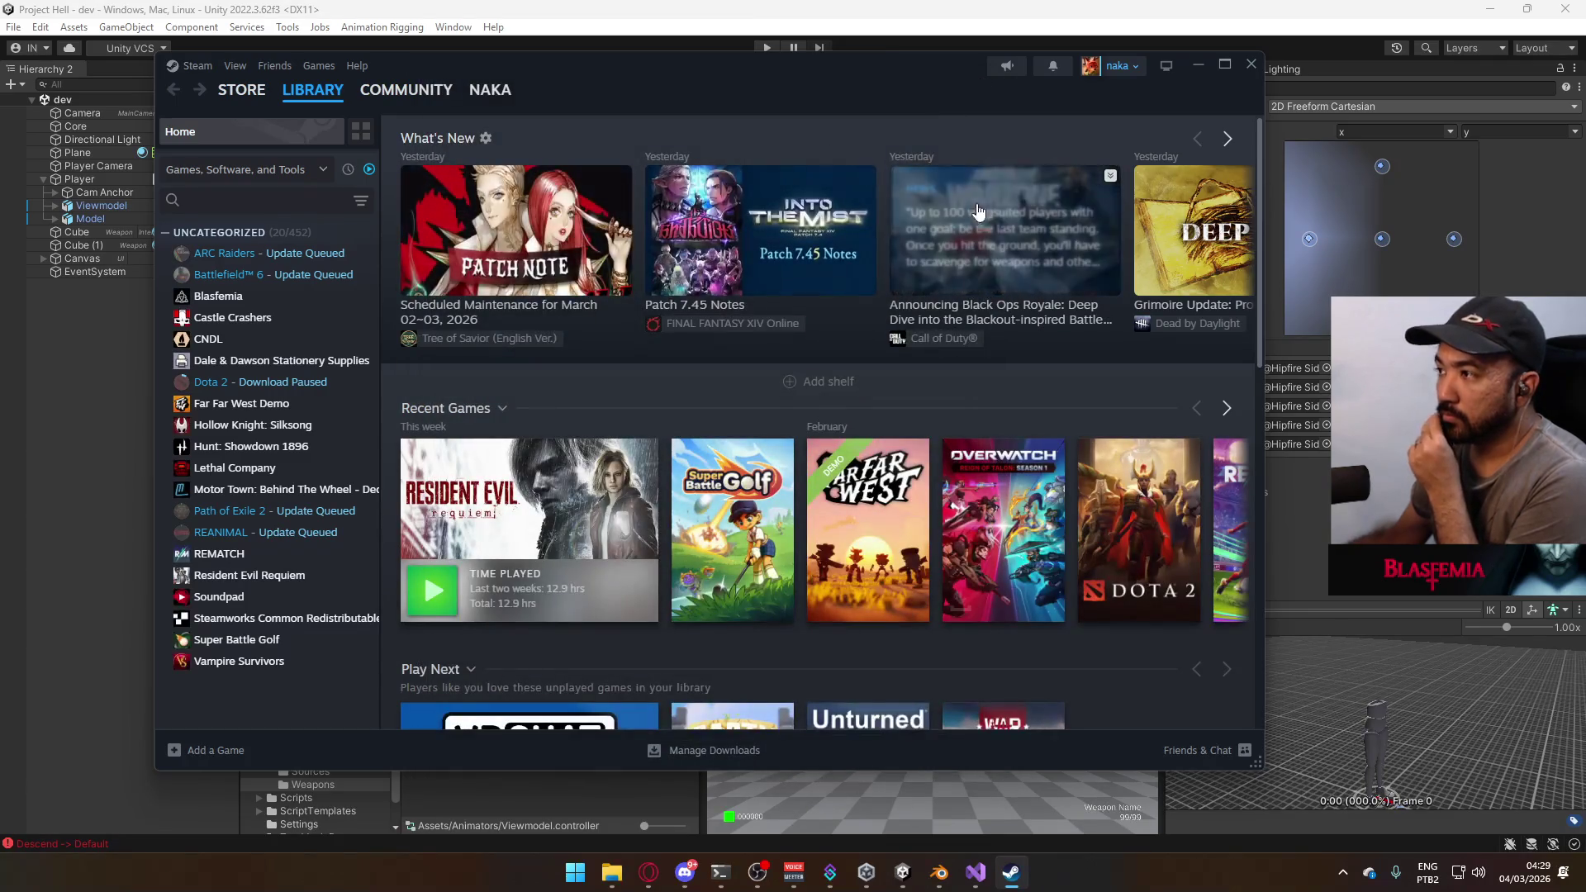
pyautogui.doubleClick(254, 290)
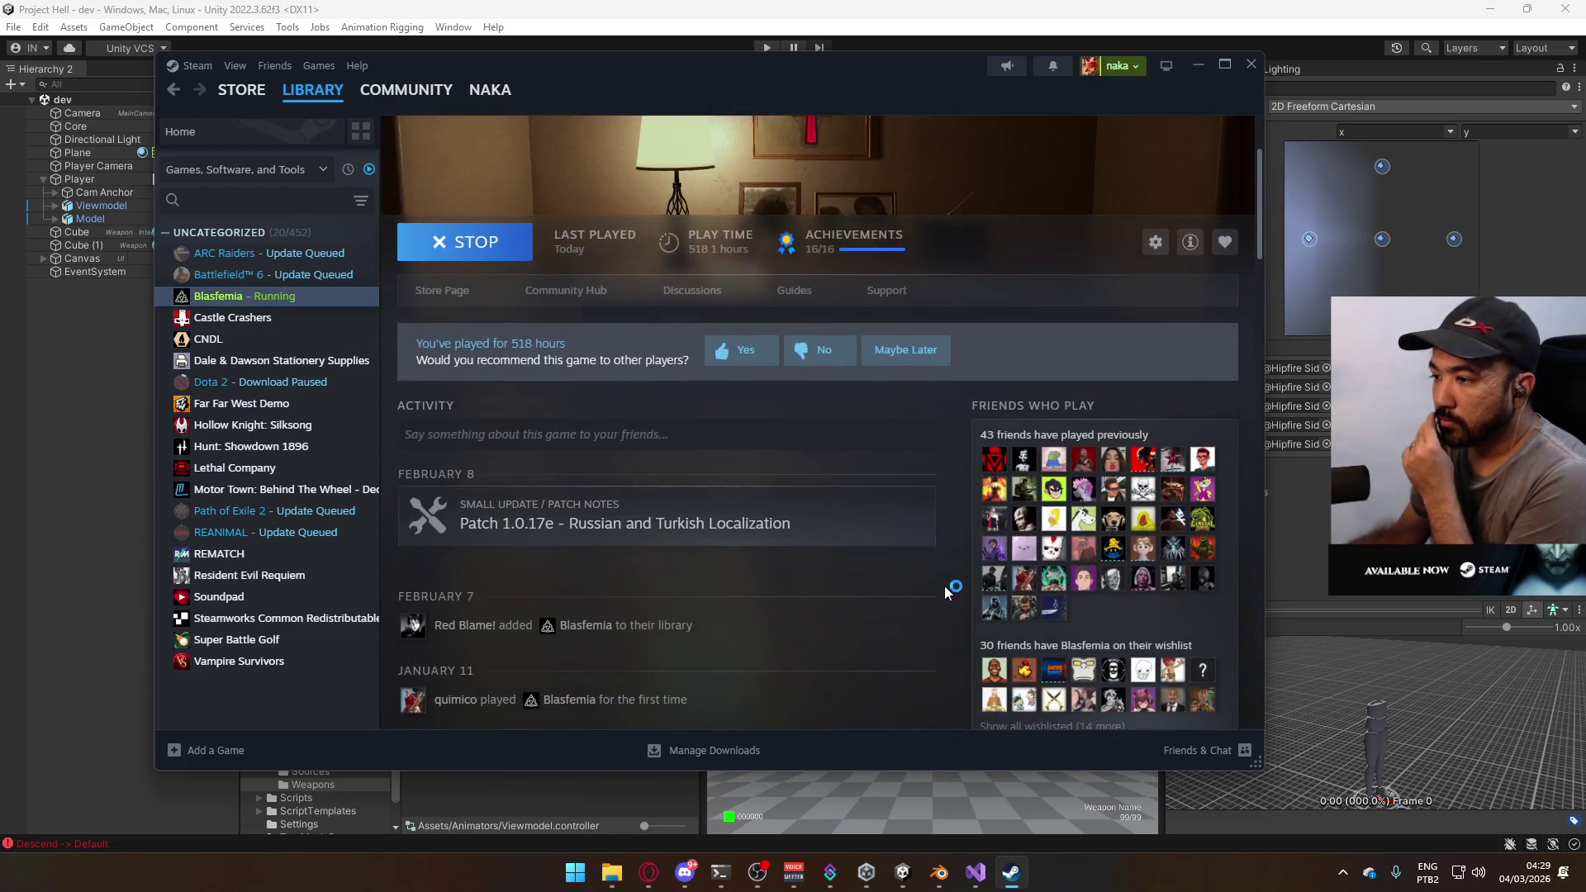
pyautogui.click(814, 529)
pyautogui.scroll(-5, 1005, 553)
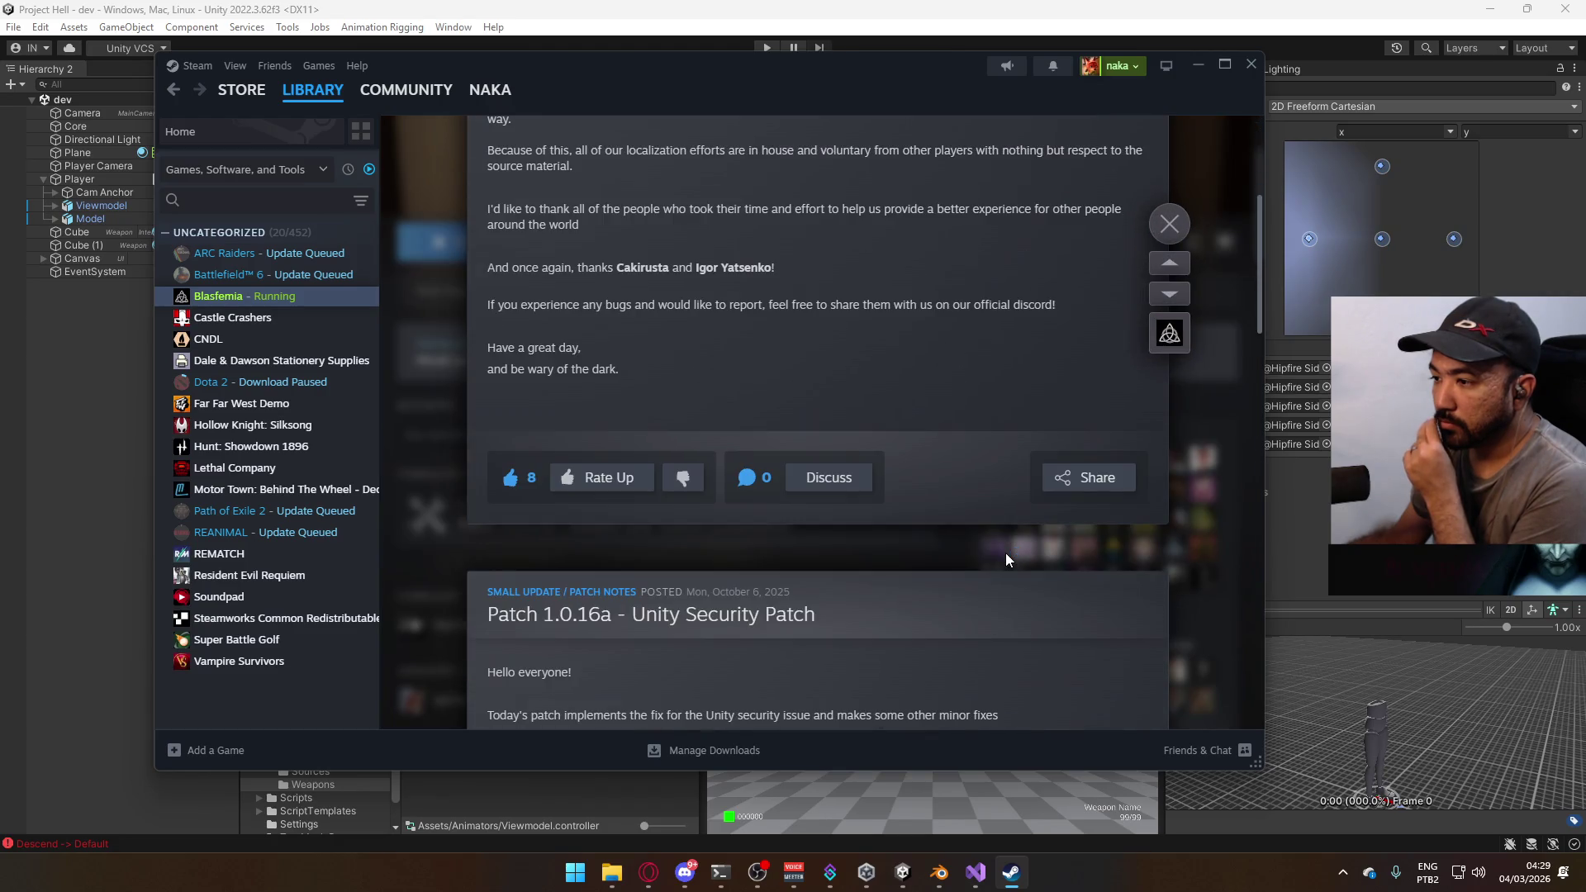
pyautogui.scroll(2, 988, 559)
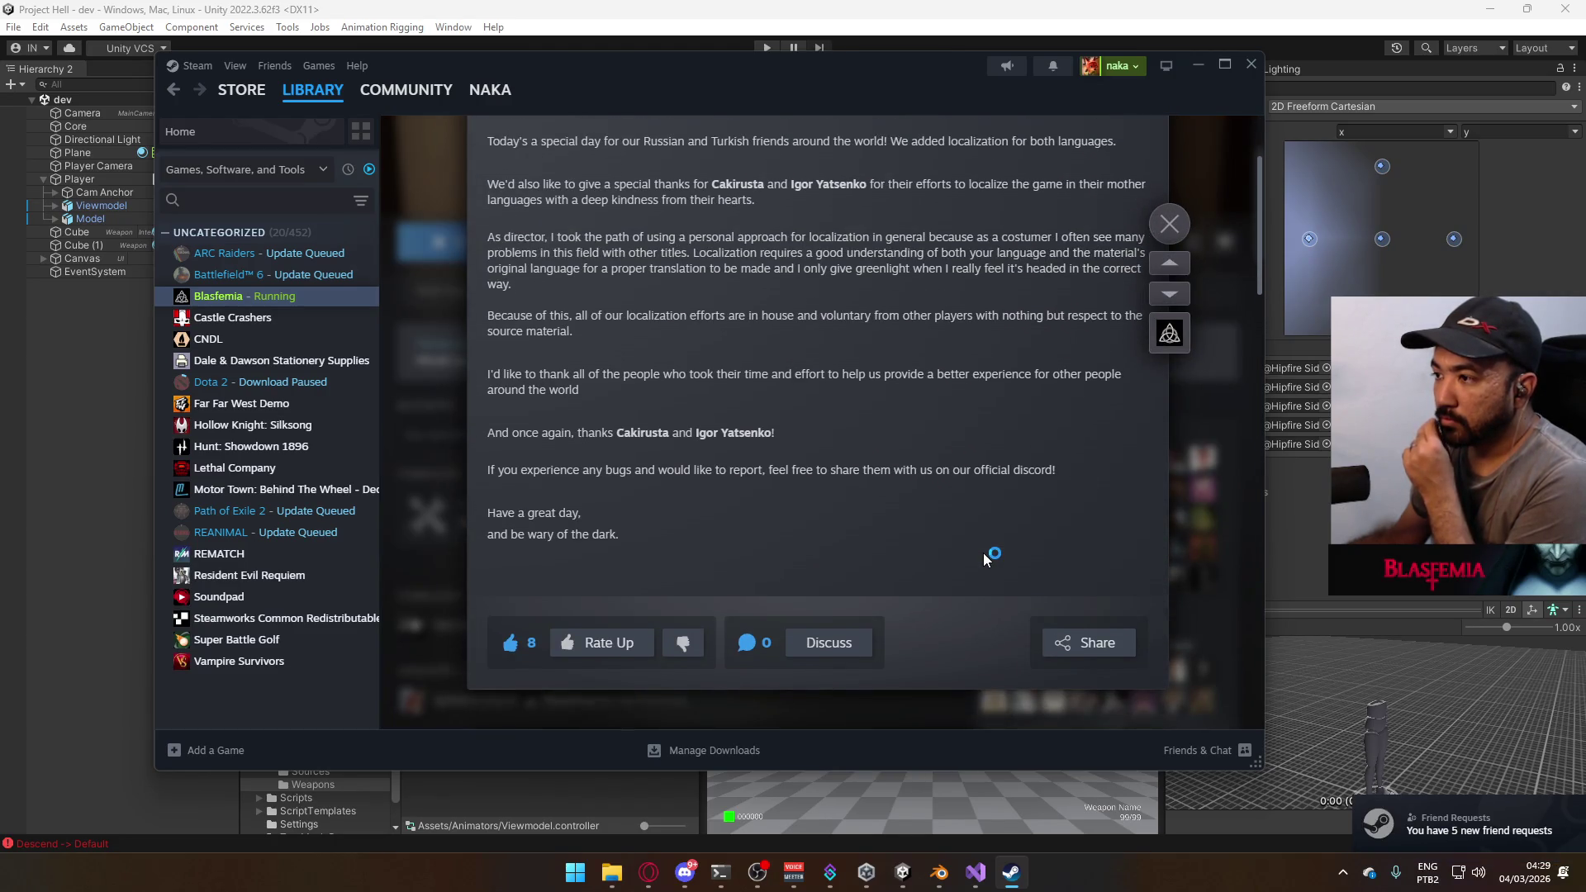
pyautogui.scroll(1, 1172, 400)
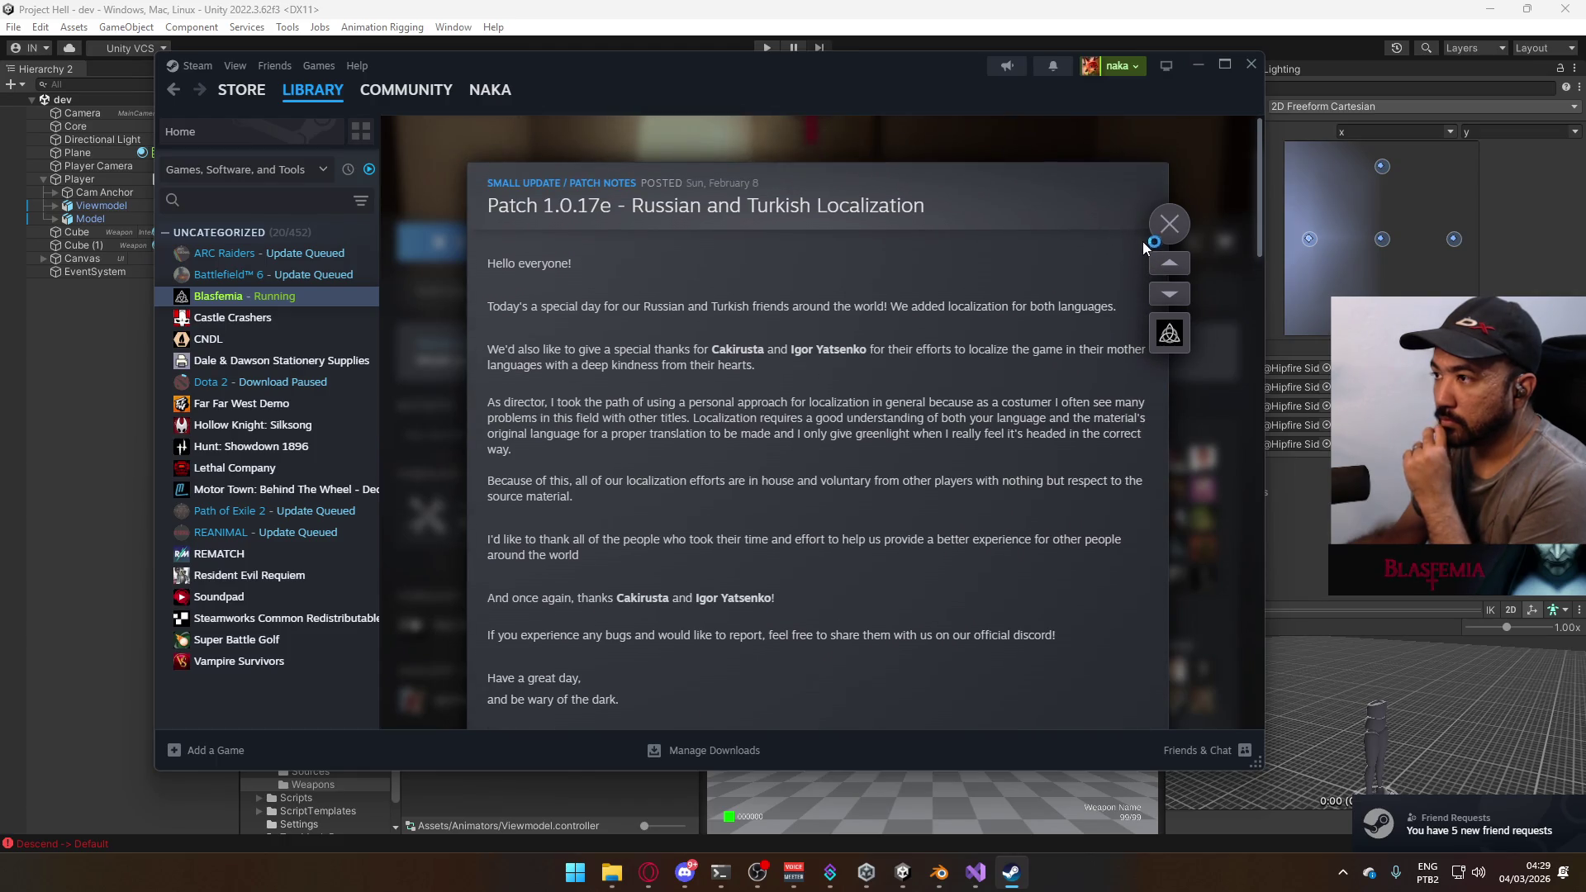
# - Dismiss the patch notes and choose New Game from Blasfemia's main menu
pyautogui.click(1163, 234)
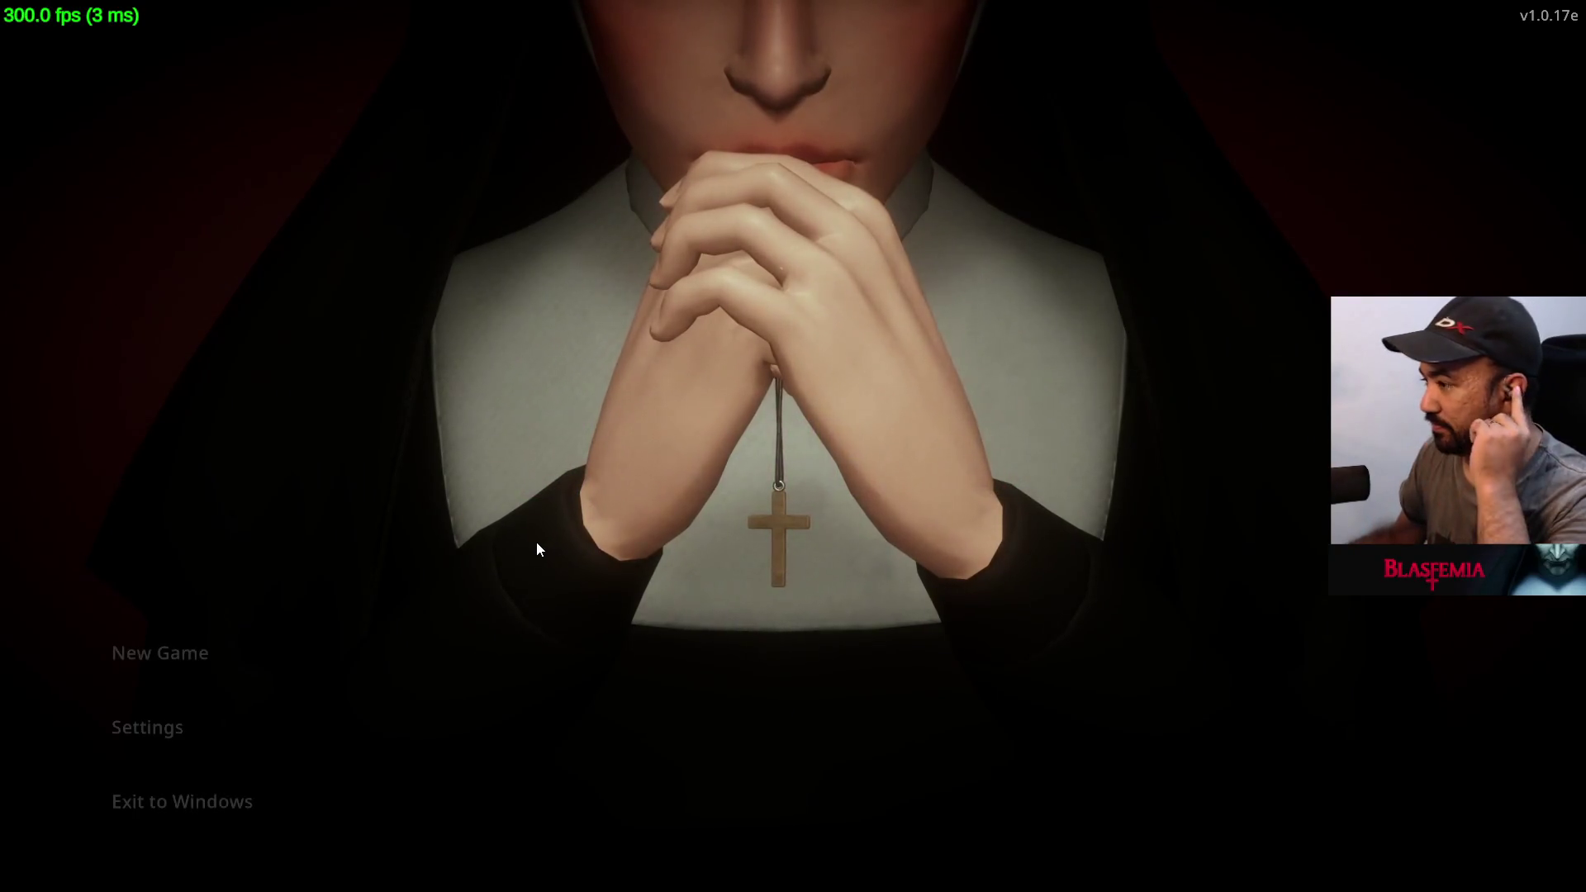
pyautogui.click(160, 662)
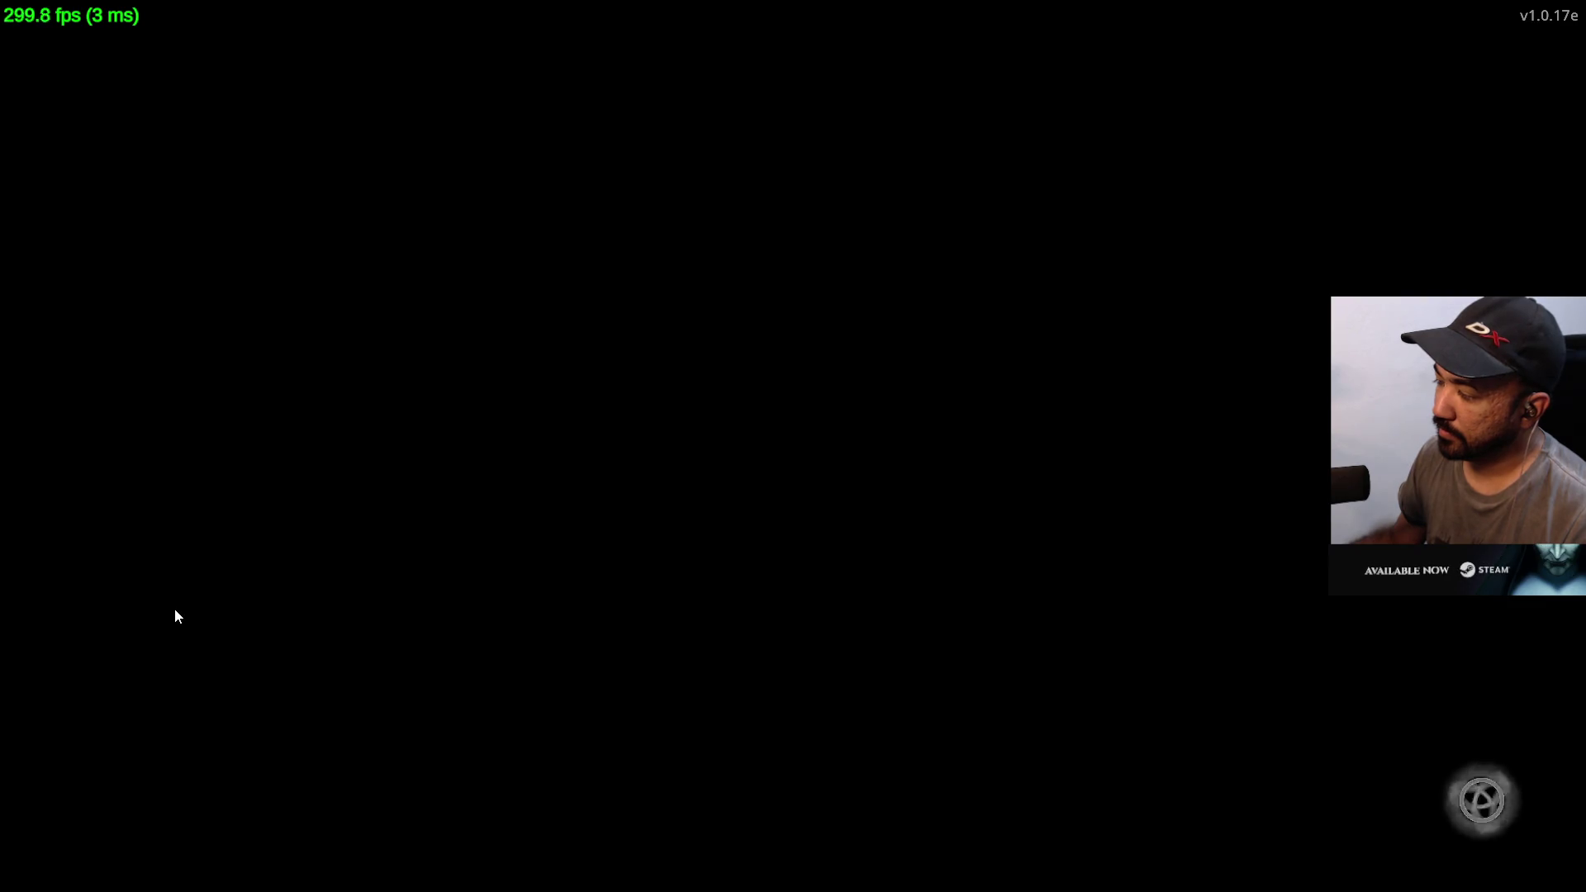
# - Open Blasfemia's Steam Discussions, read one thread, then open the 'ordem paranormal?' thread
pyautogui.press('super')
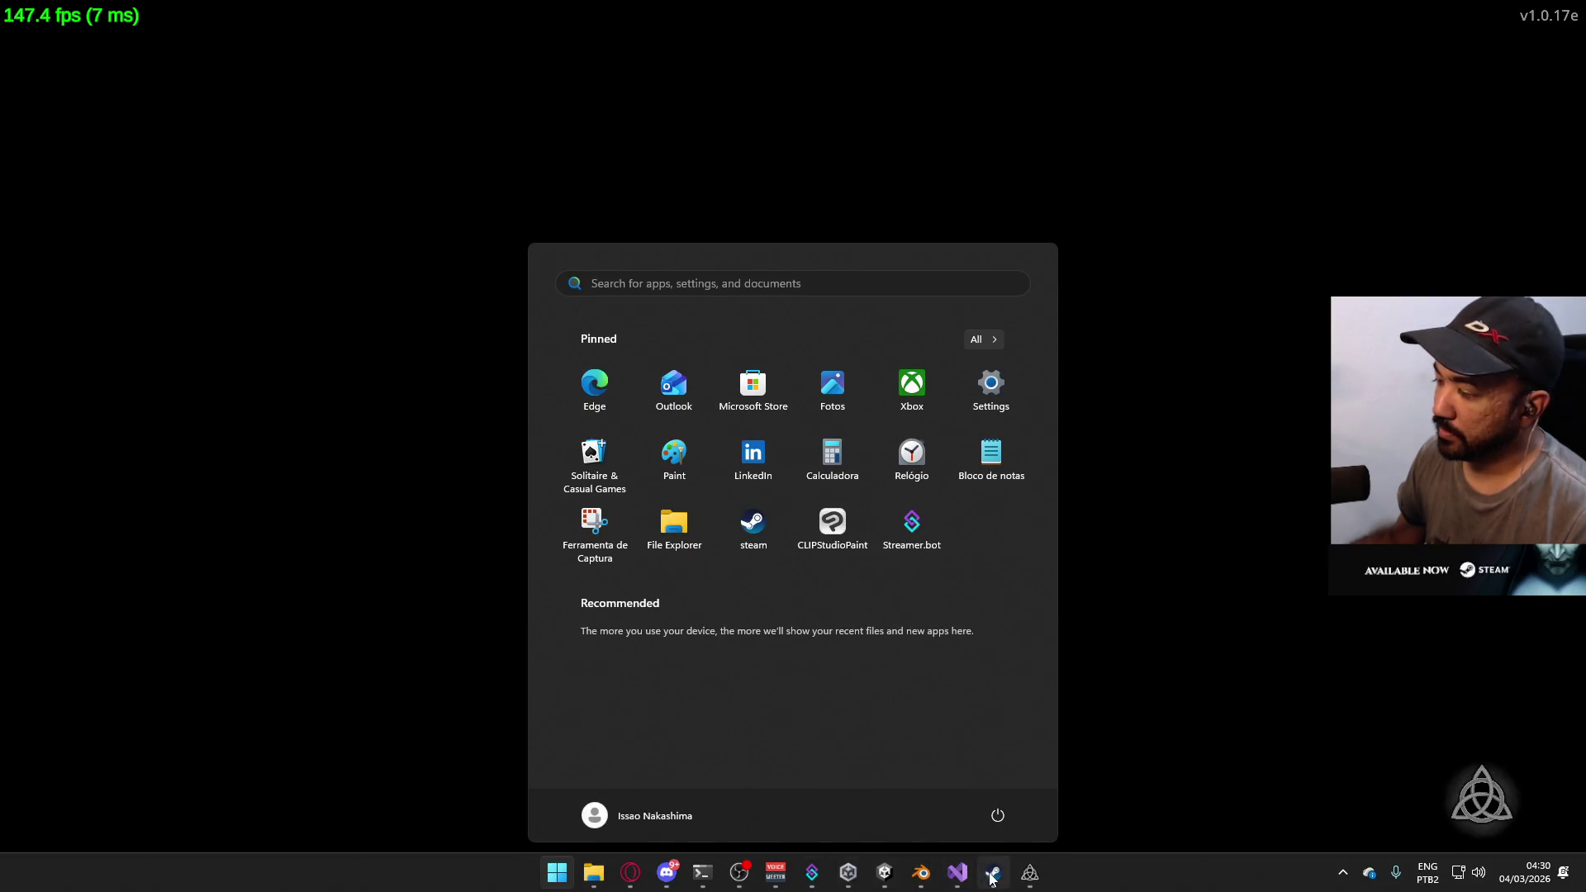
pyautogui.click(992, 878)
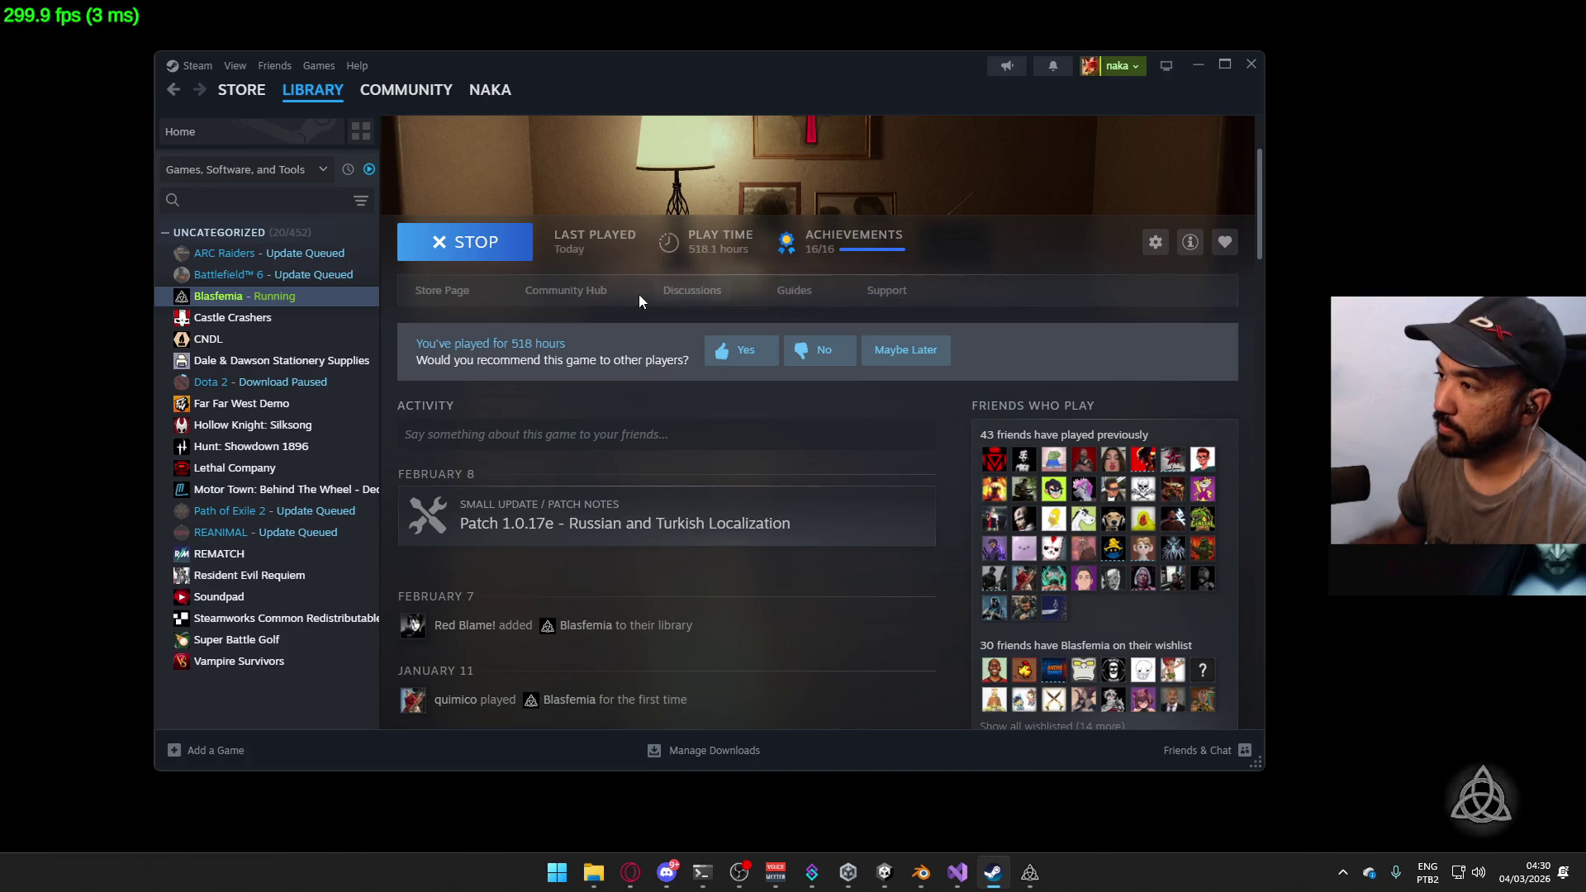
pyautogui.click(693, 290)
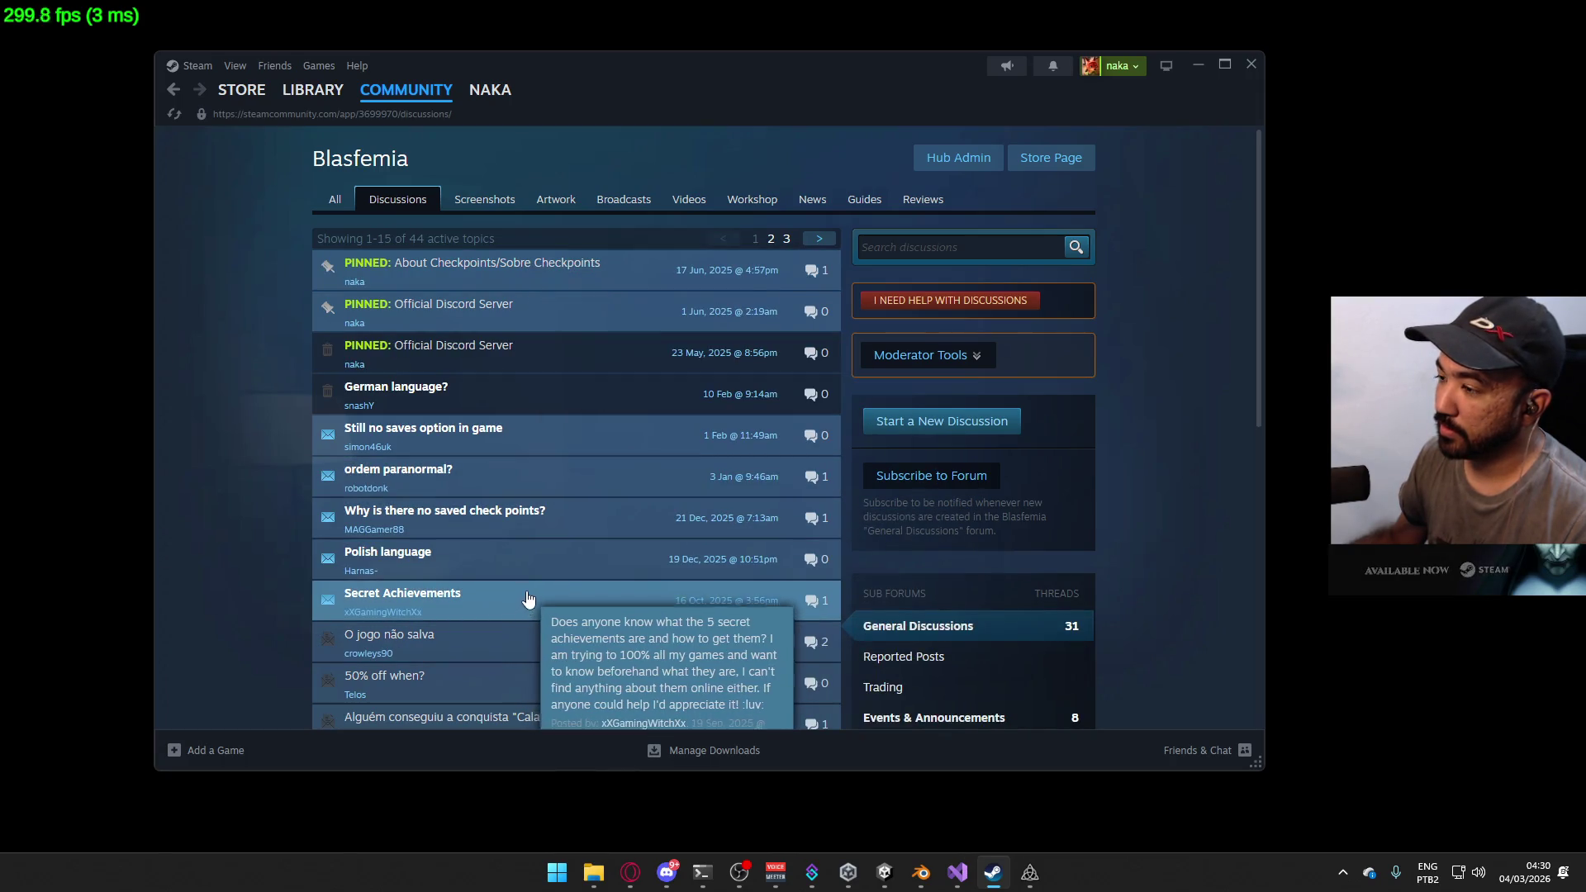
pyautogui.click(641, 603)
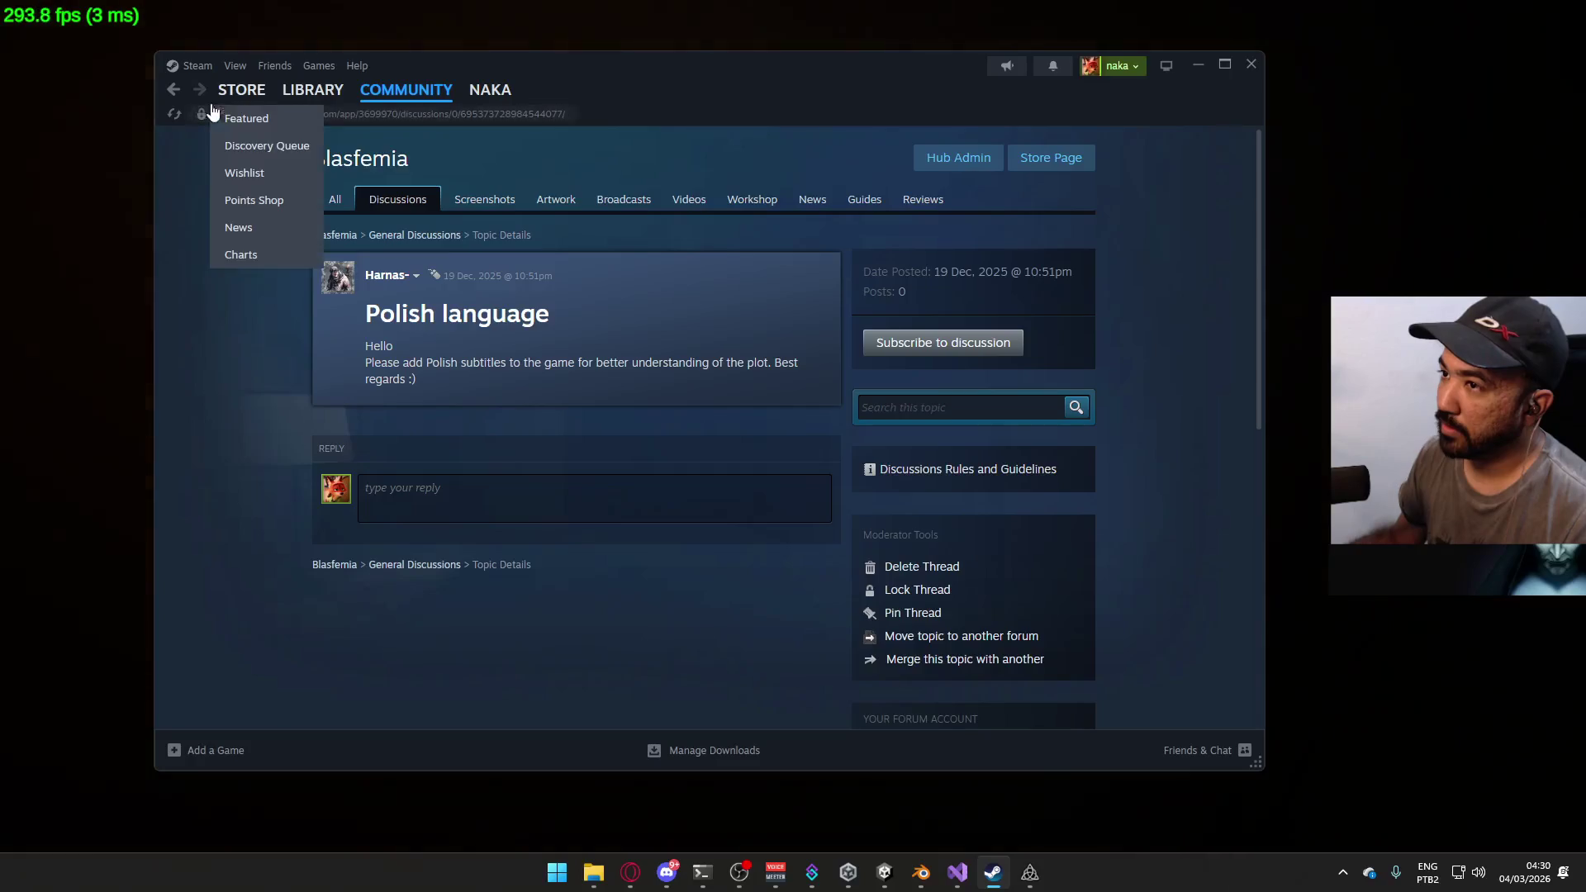
pyautogui.click(174, 89)
pyautogui.click(505, 430)
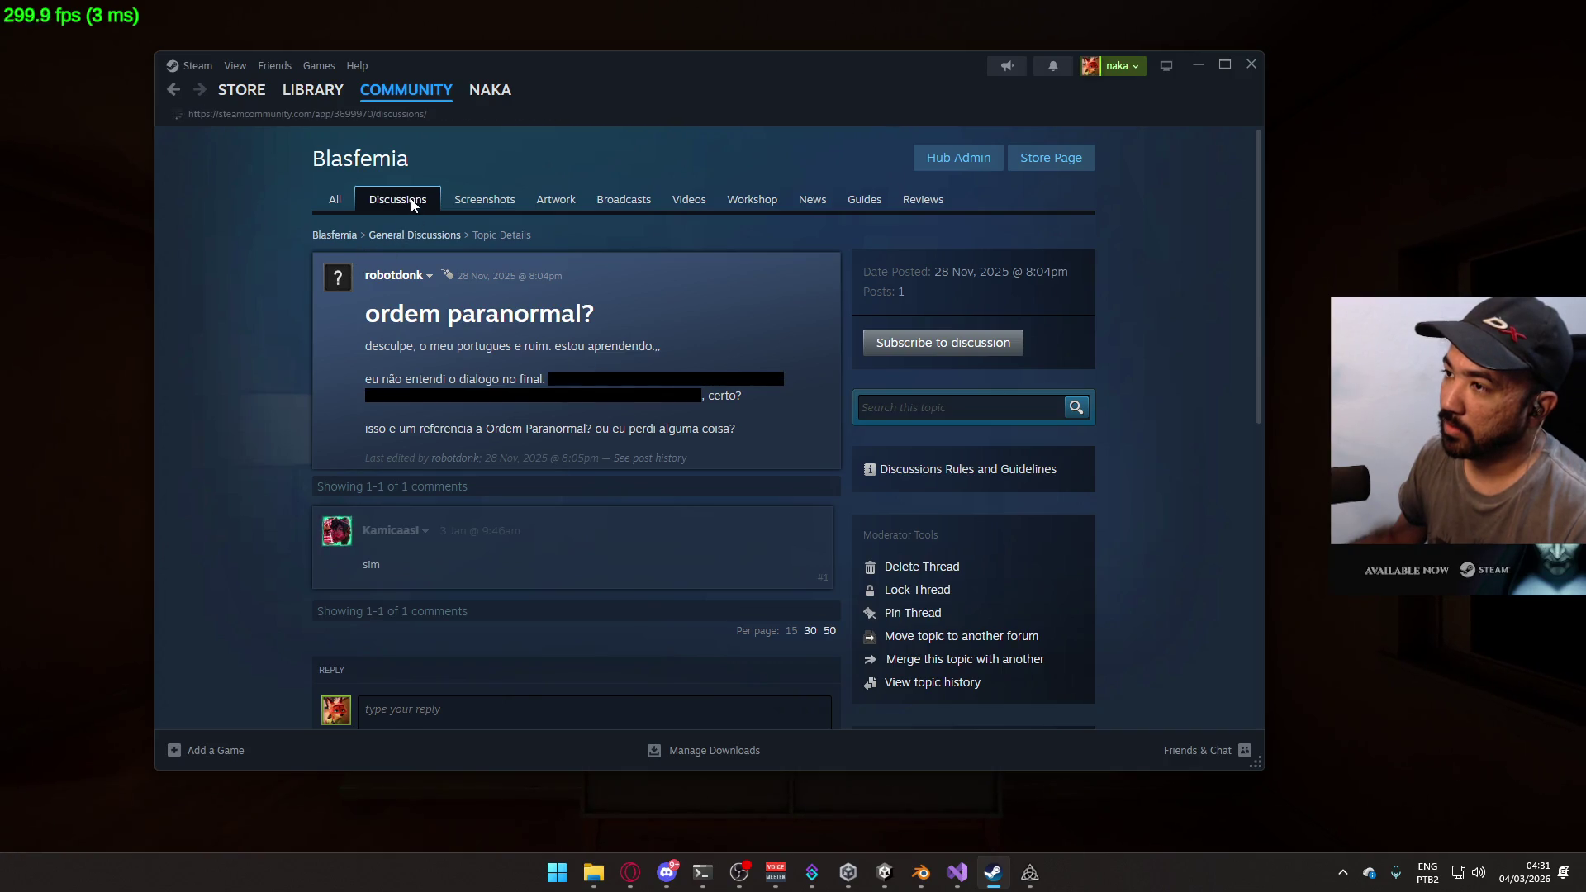
# - Minimize Steam and walk the player through the apartment down the hallway to the door
pyautogui.click(1190, 66)
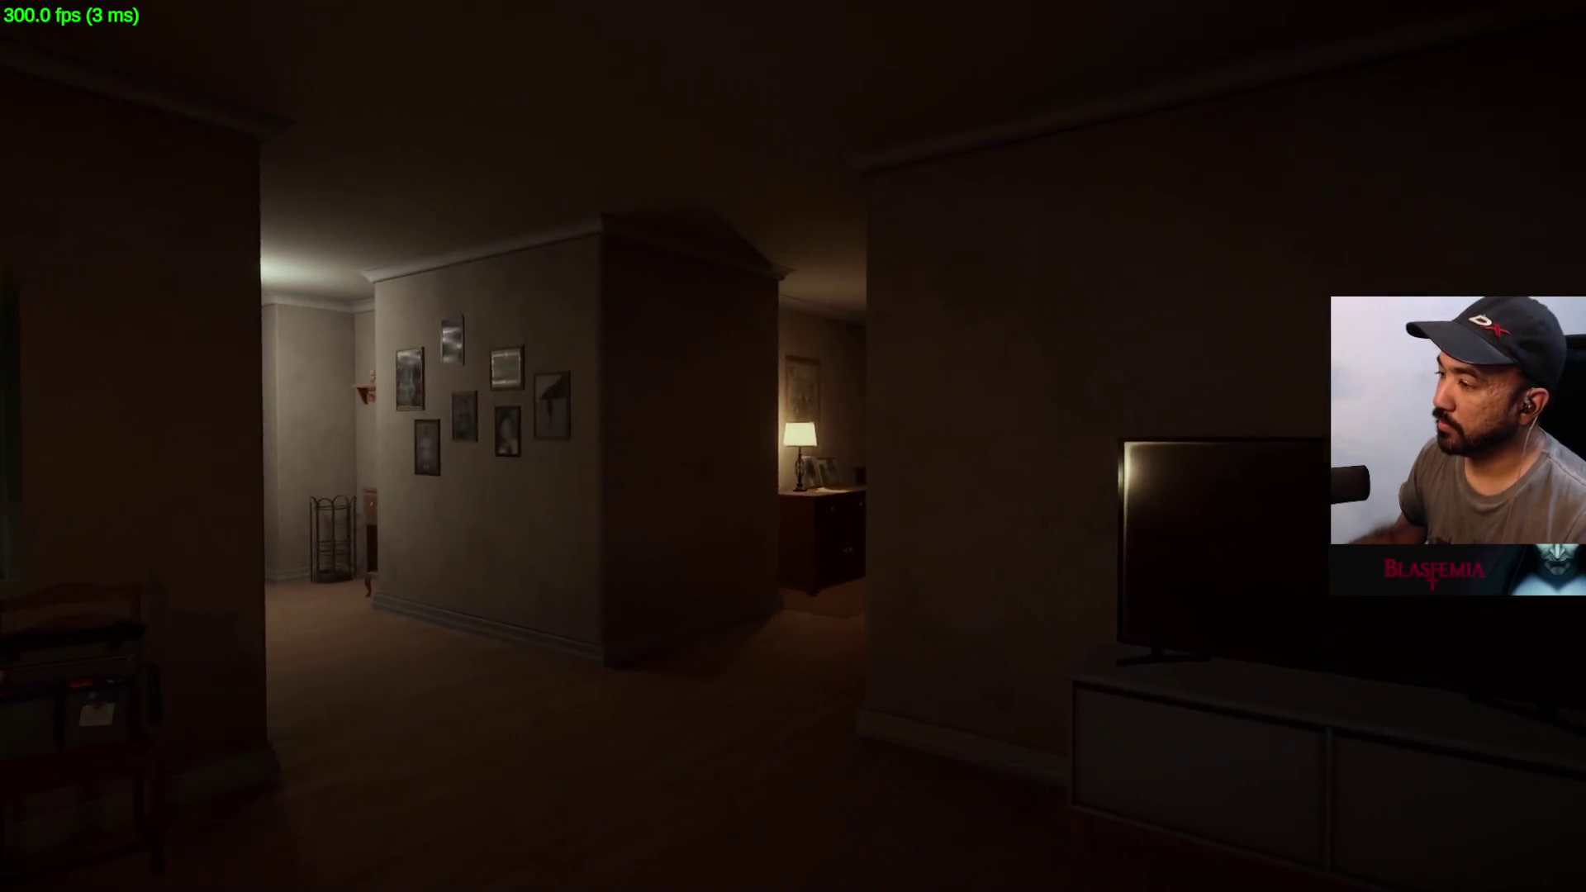
pyautogui.press('w')
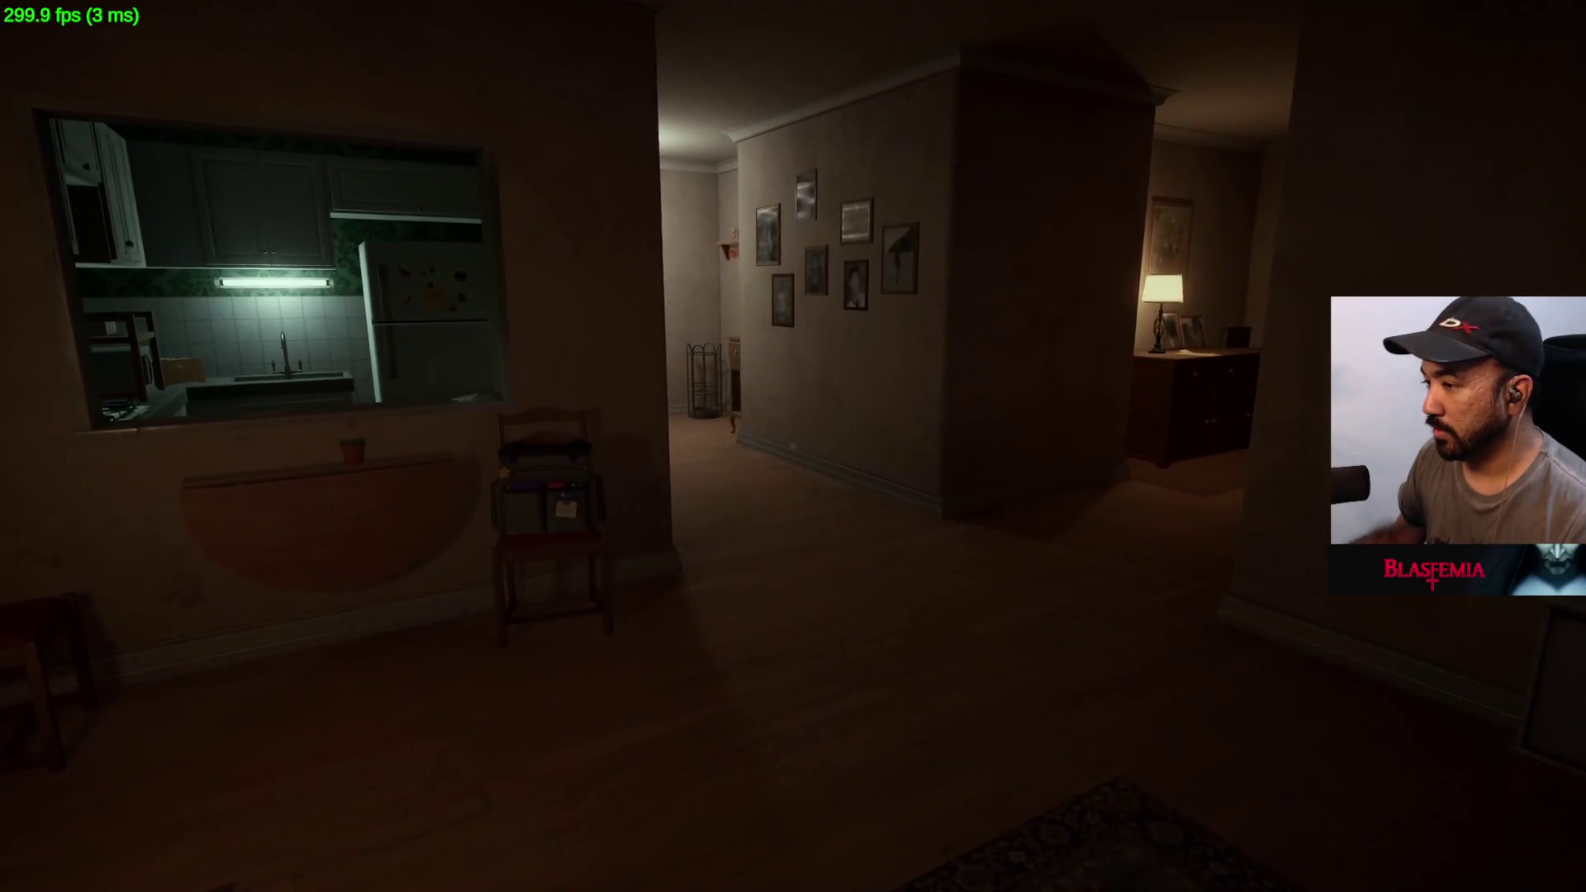
pyautogui.press('w')
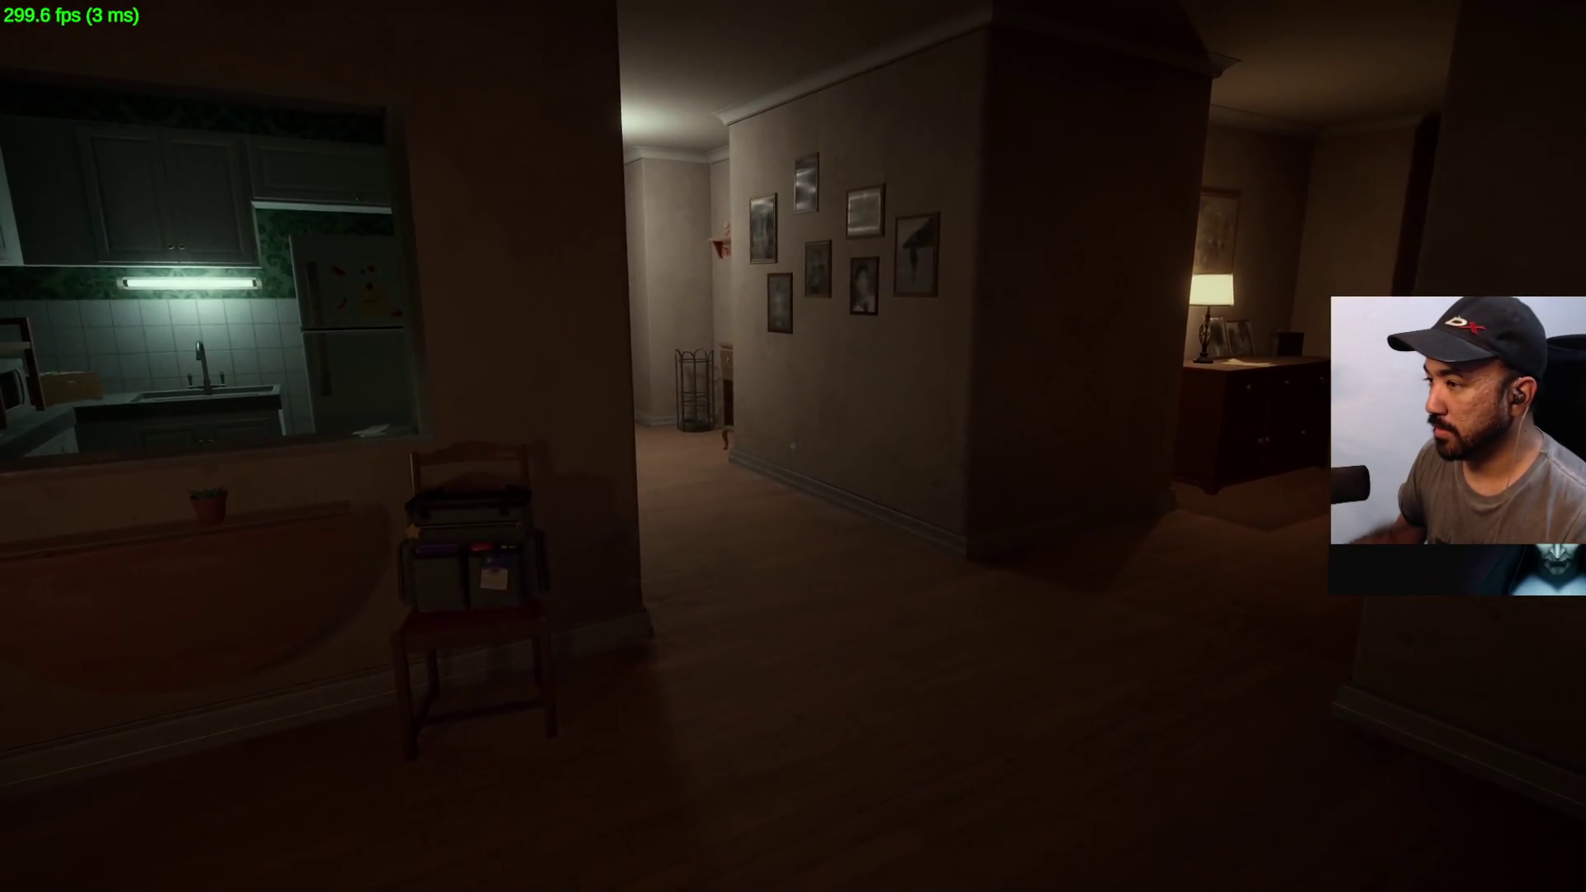
pyautogui.press('w')
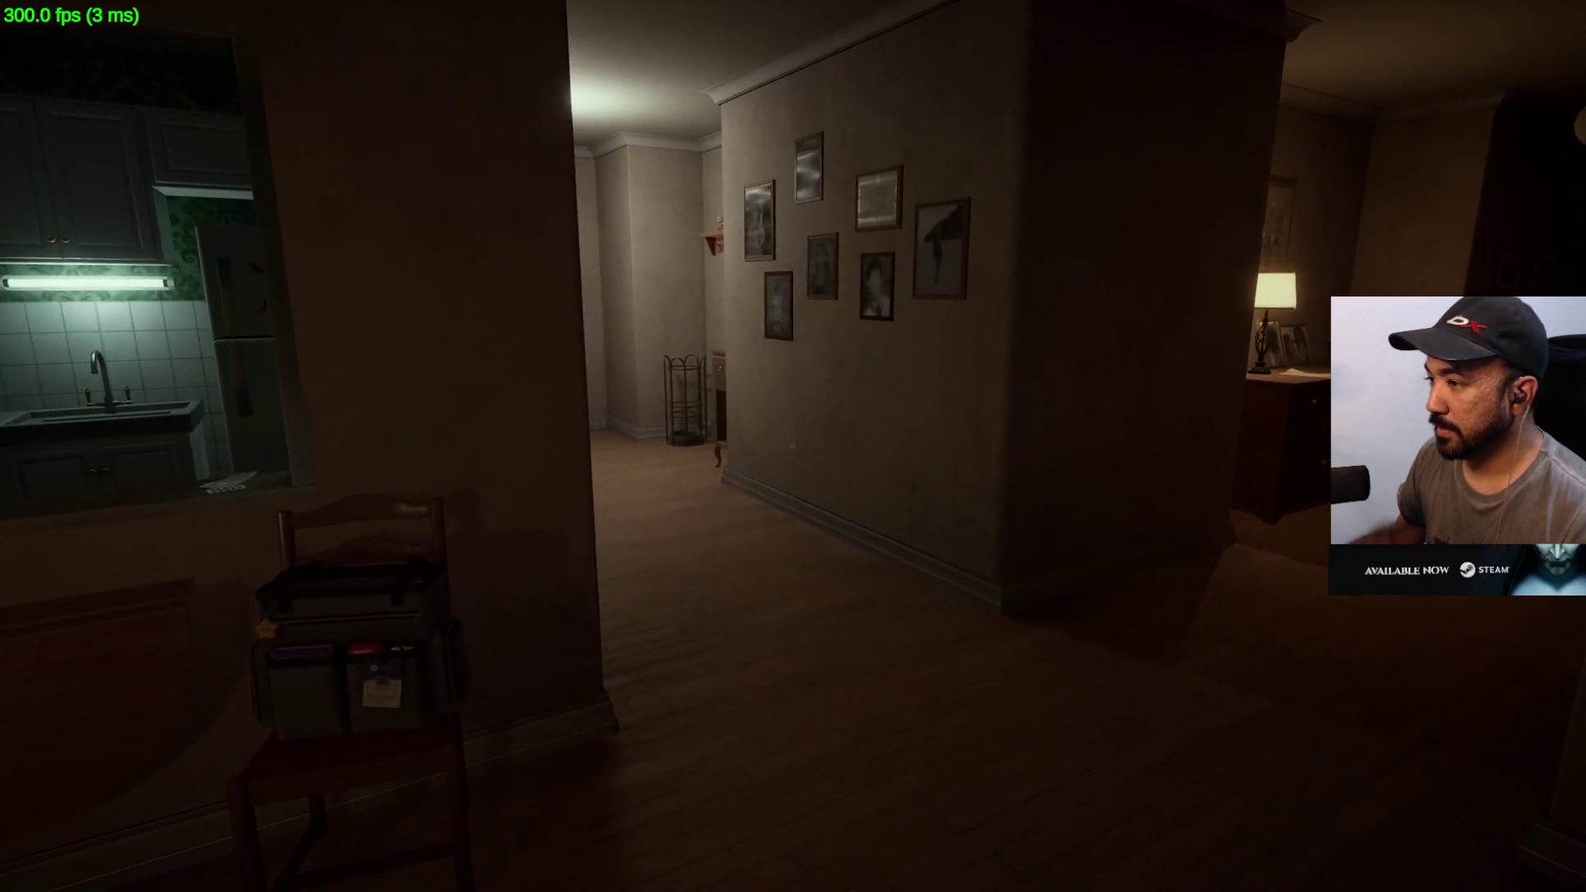
pyautogui.press('w')
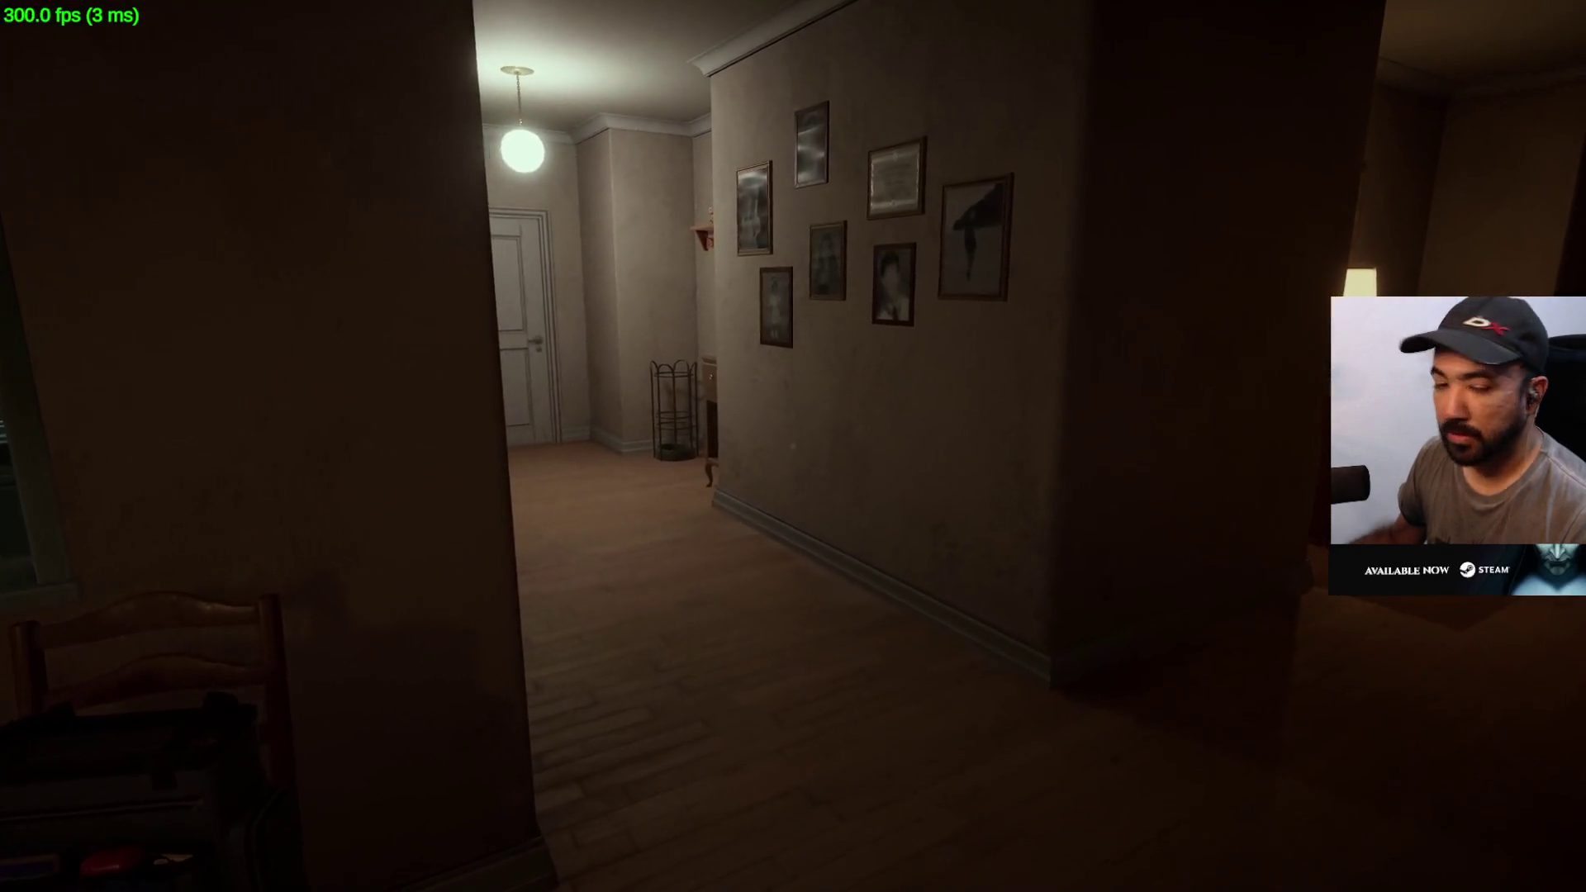
pyautogui.press('w')
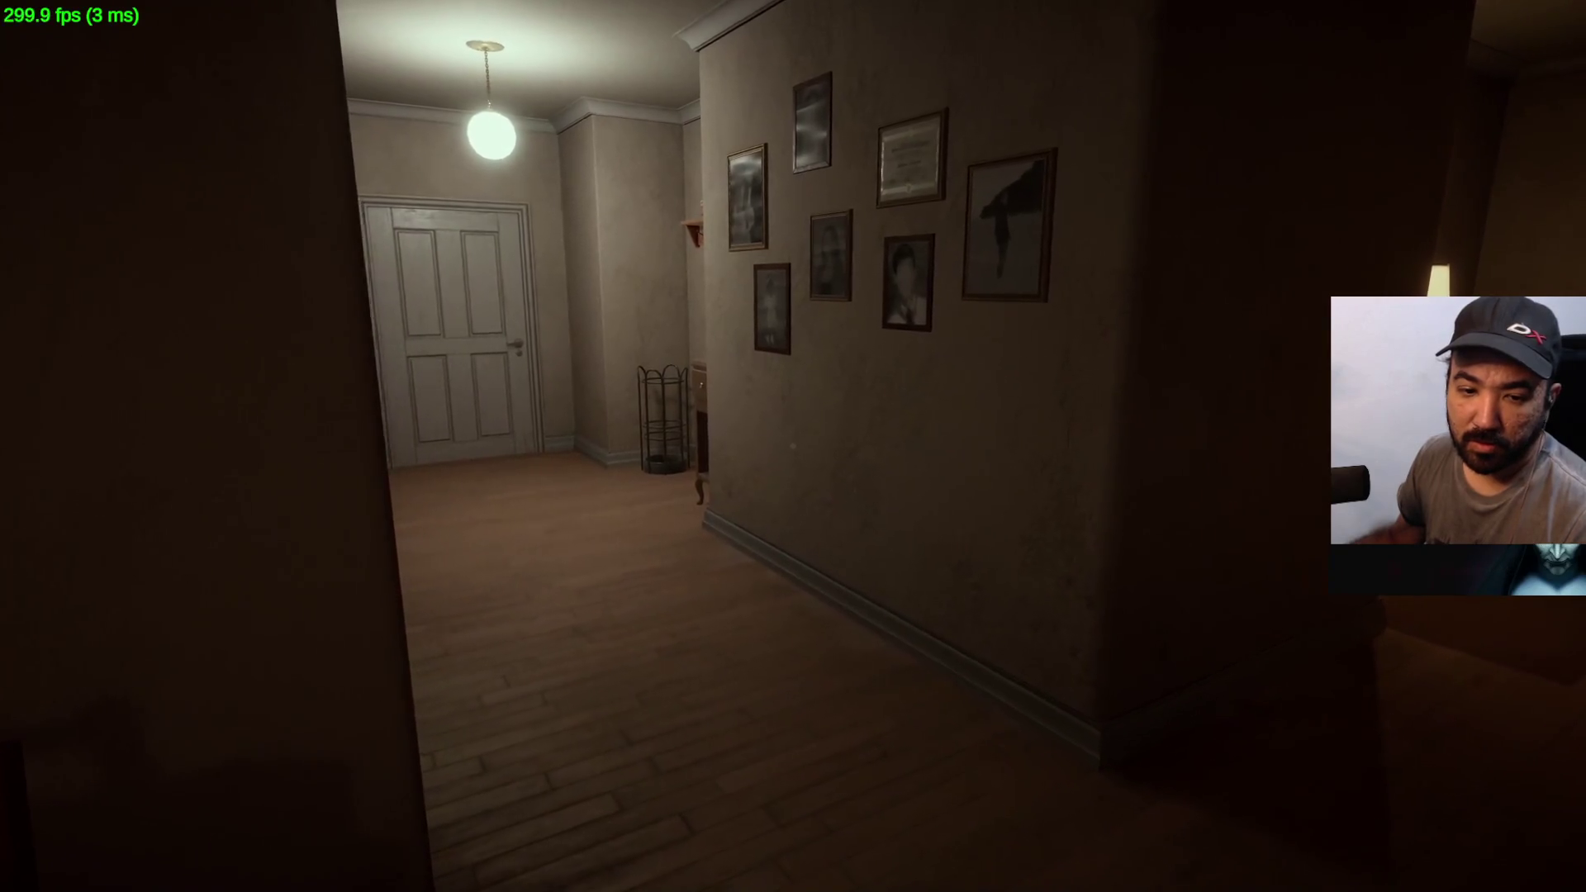
pyautogui.press('w')
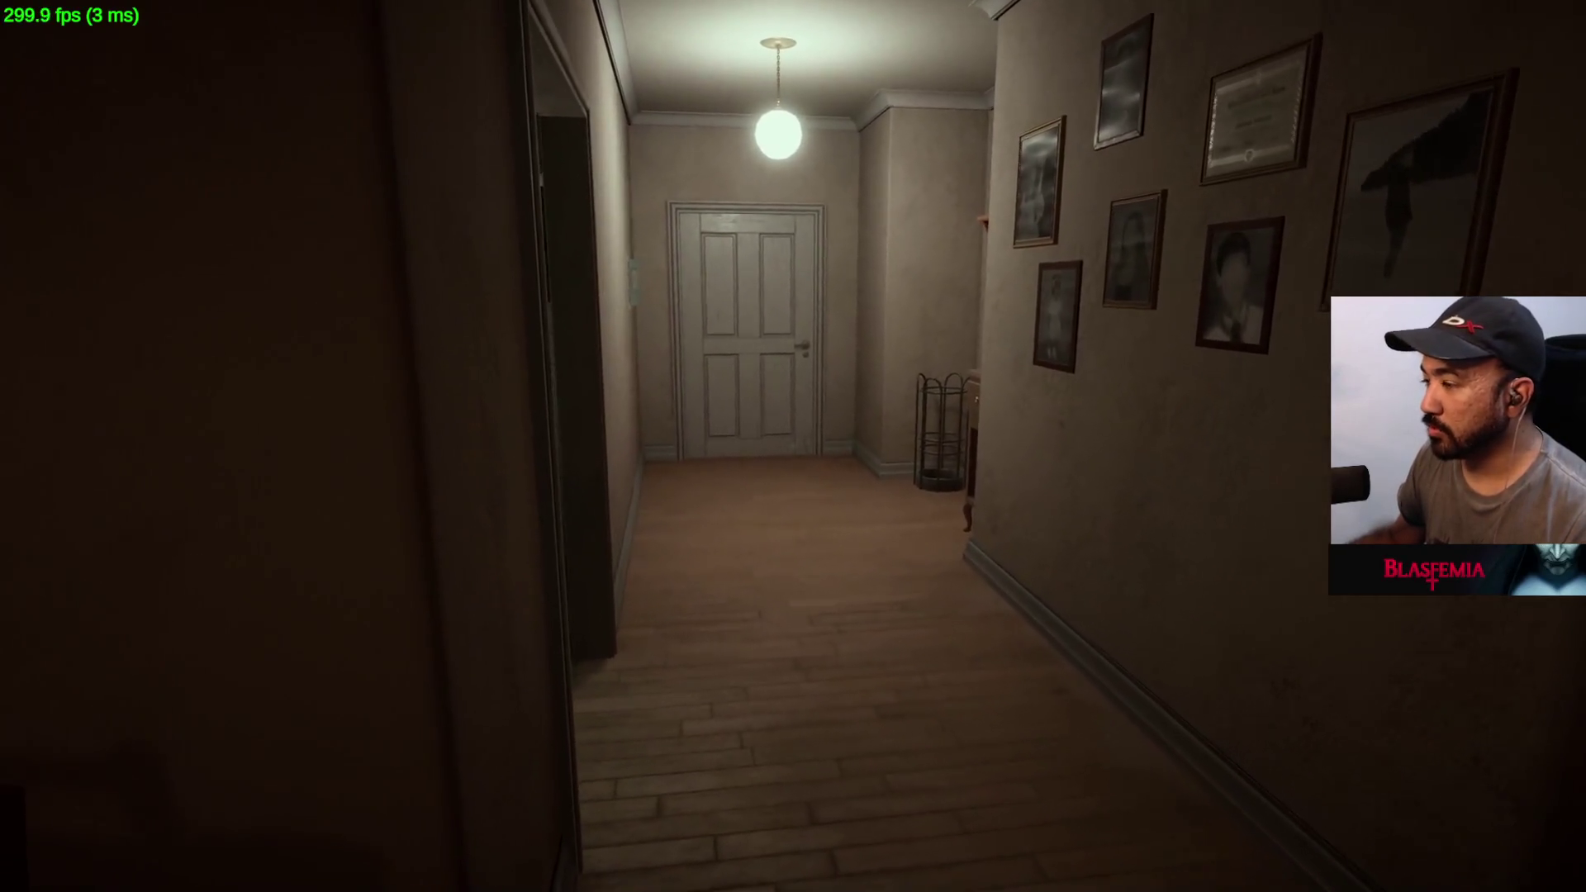
pyautogui.press('w')
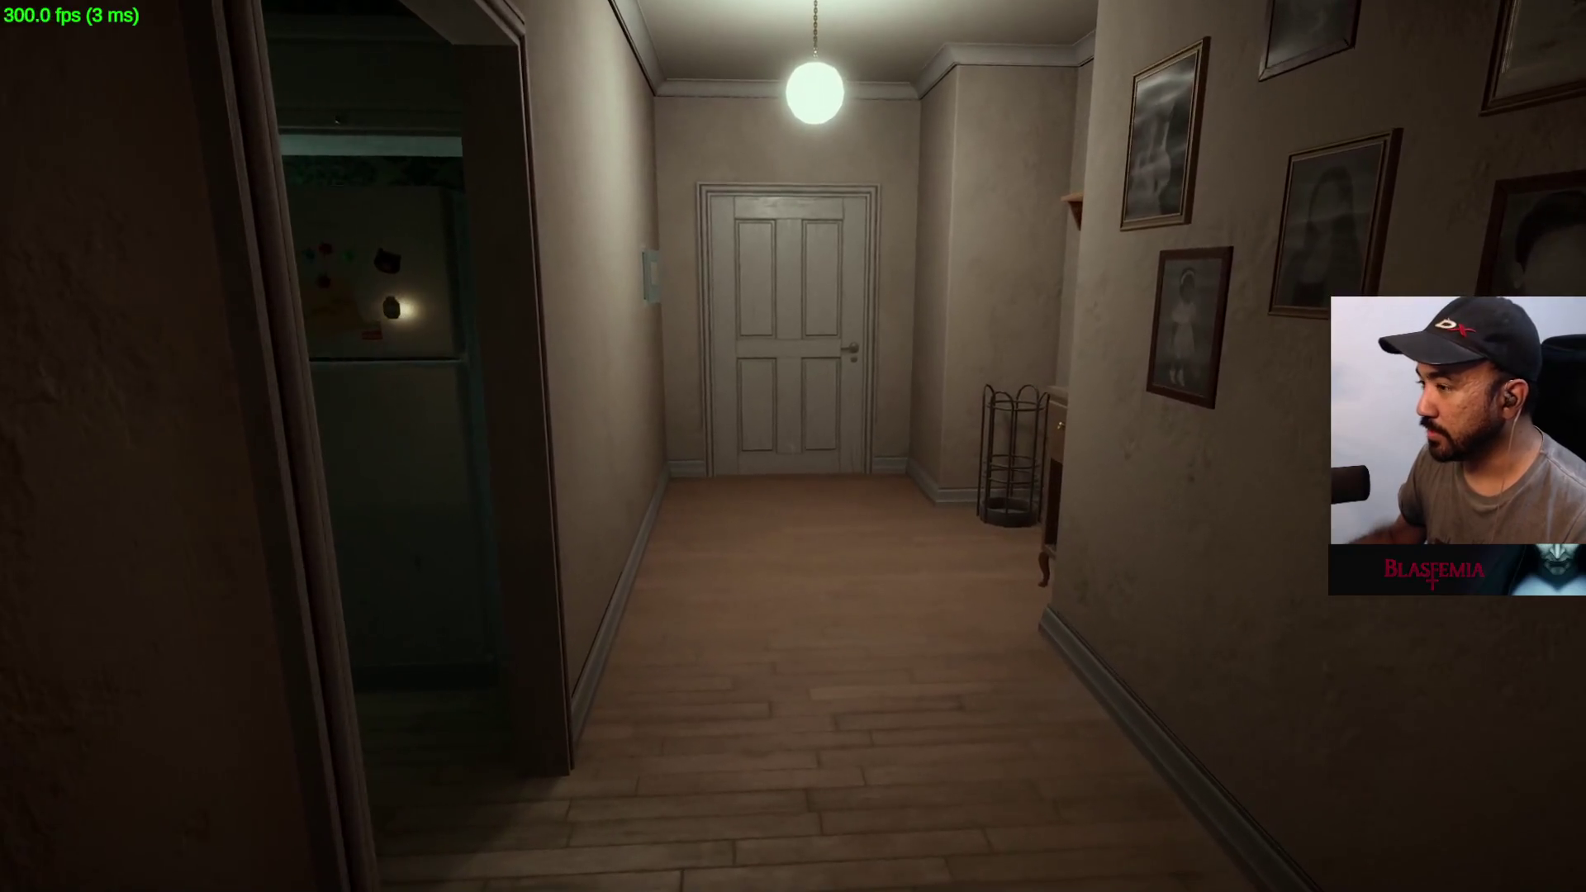
pyautogui.press('w')
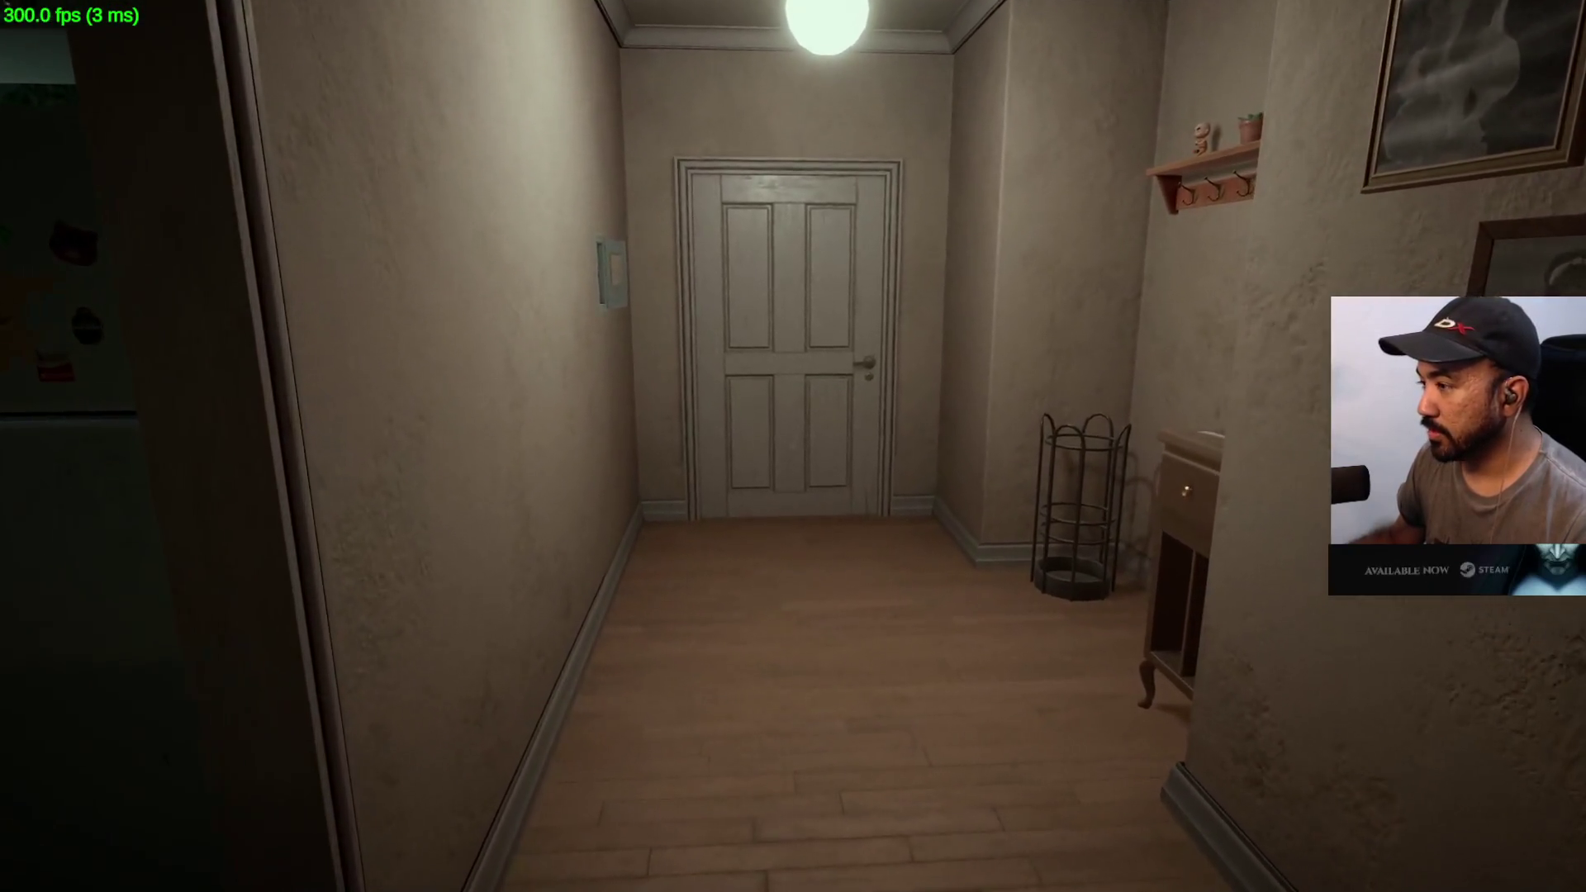
pyautogui.press('w')
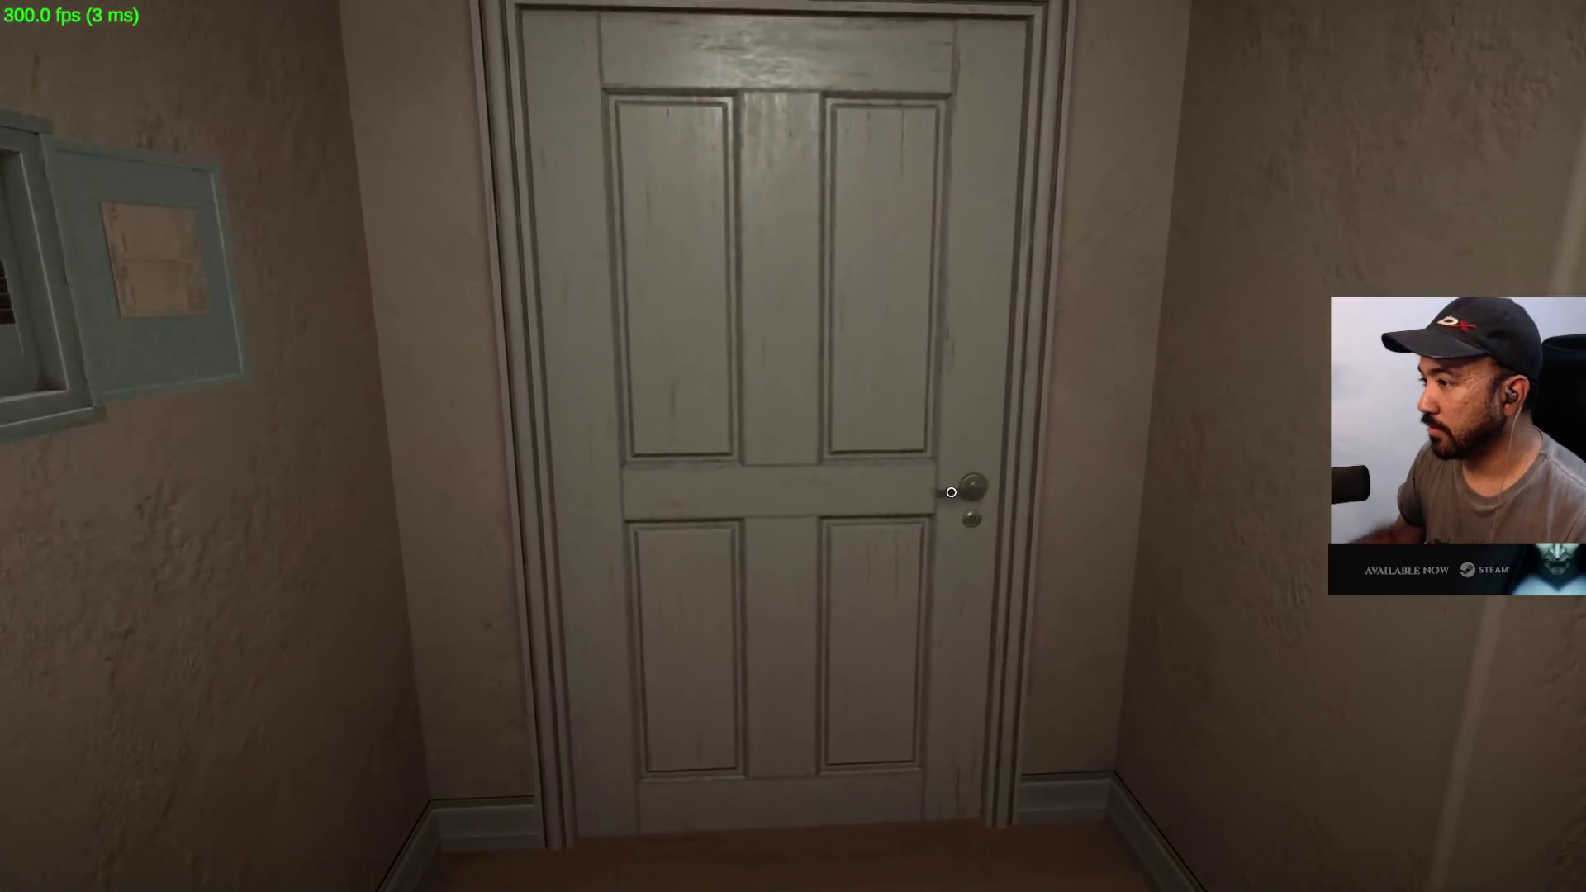
pyautogui.moveTo(579, 425)
pyautogui.moveTo(792, 446)
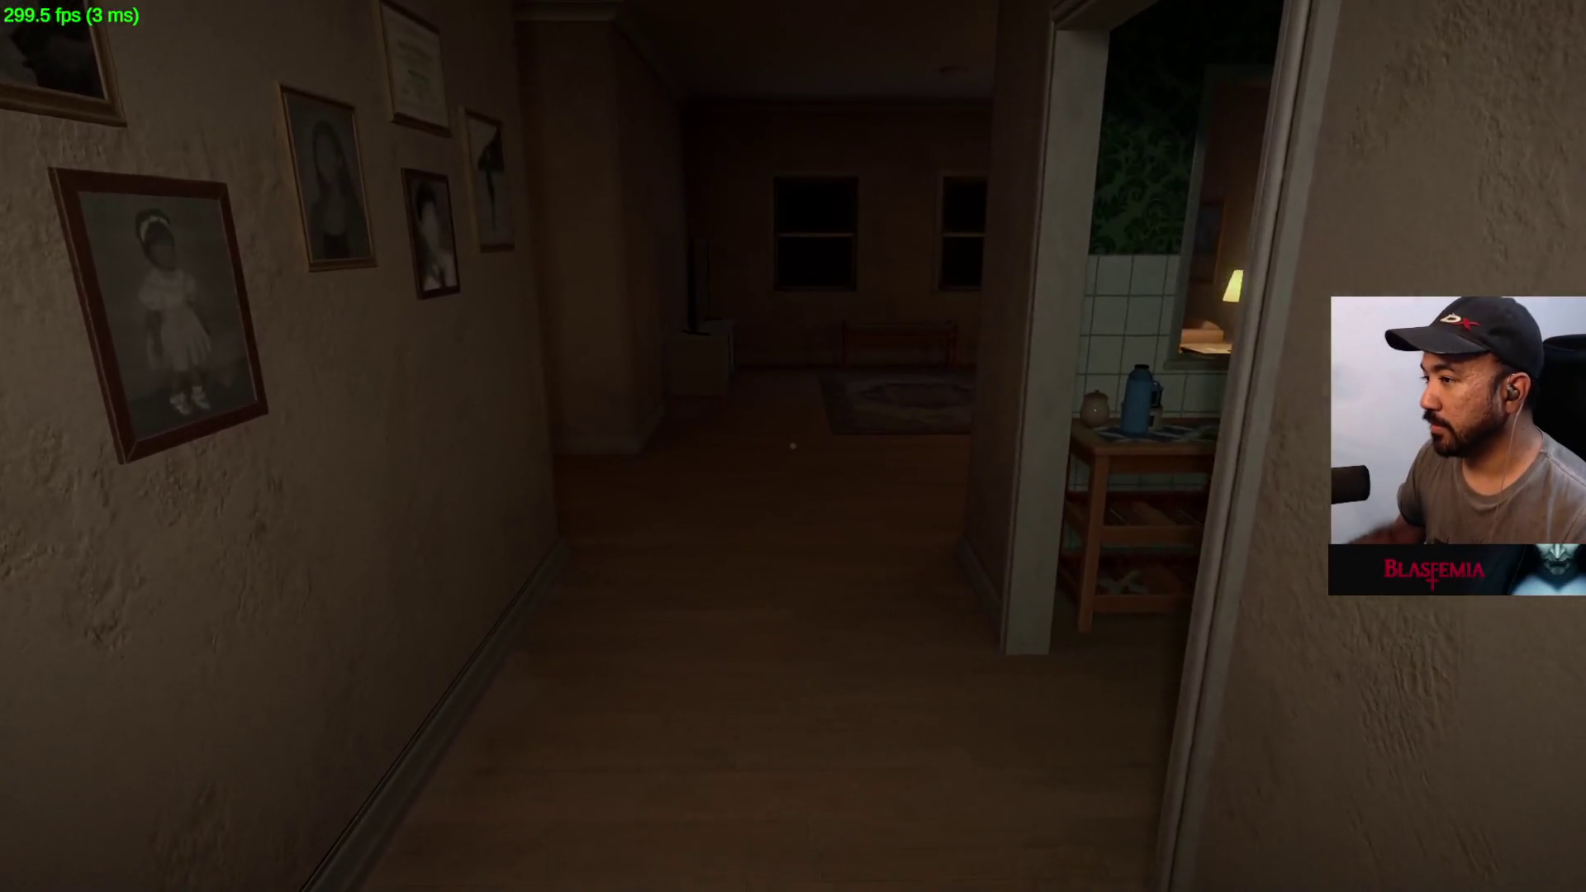
# - Walk into the living room toward the couch and lit lamp
pyautogui.press('w')
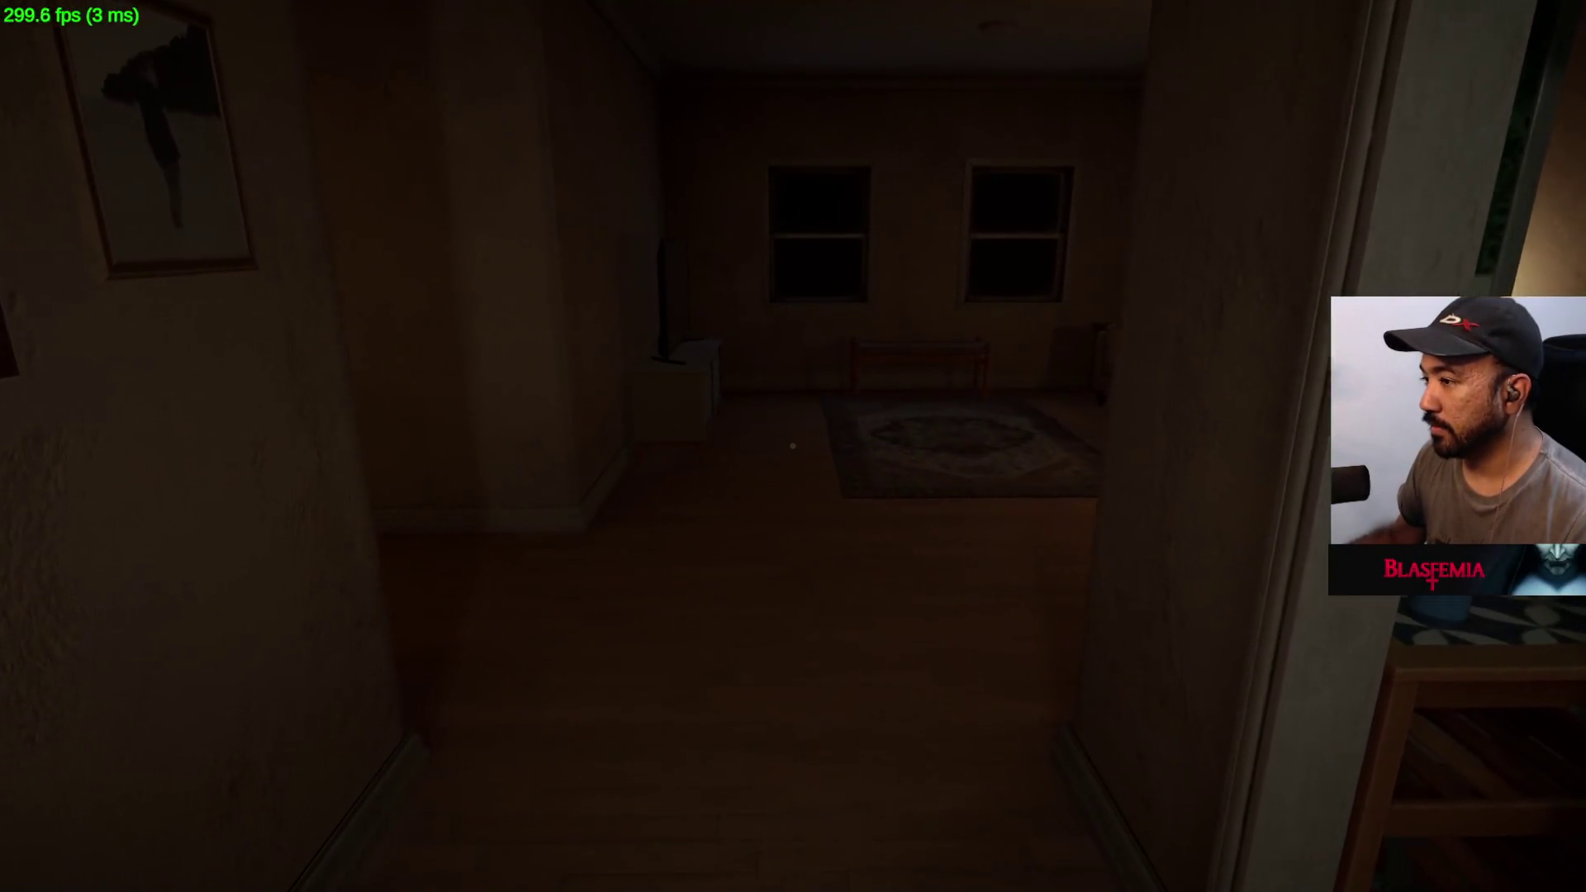
pyautogui.press('w')
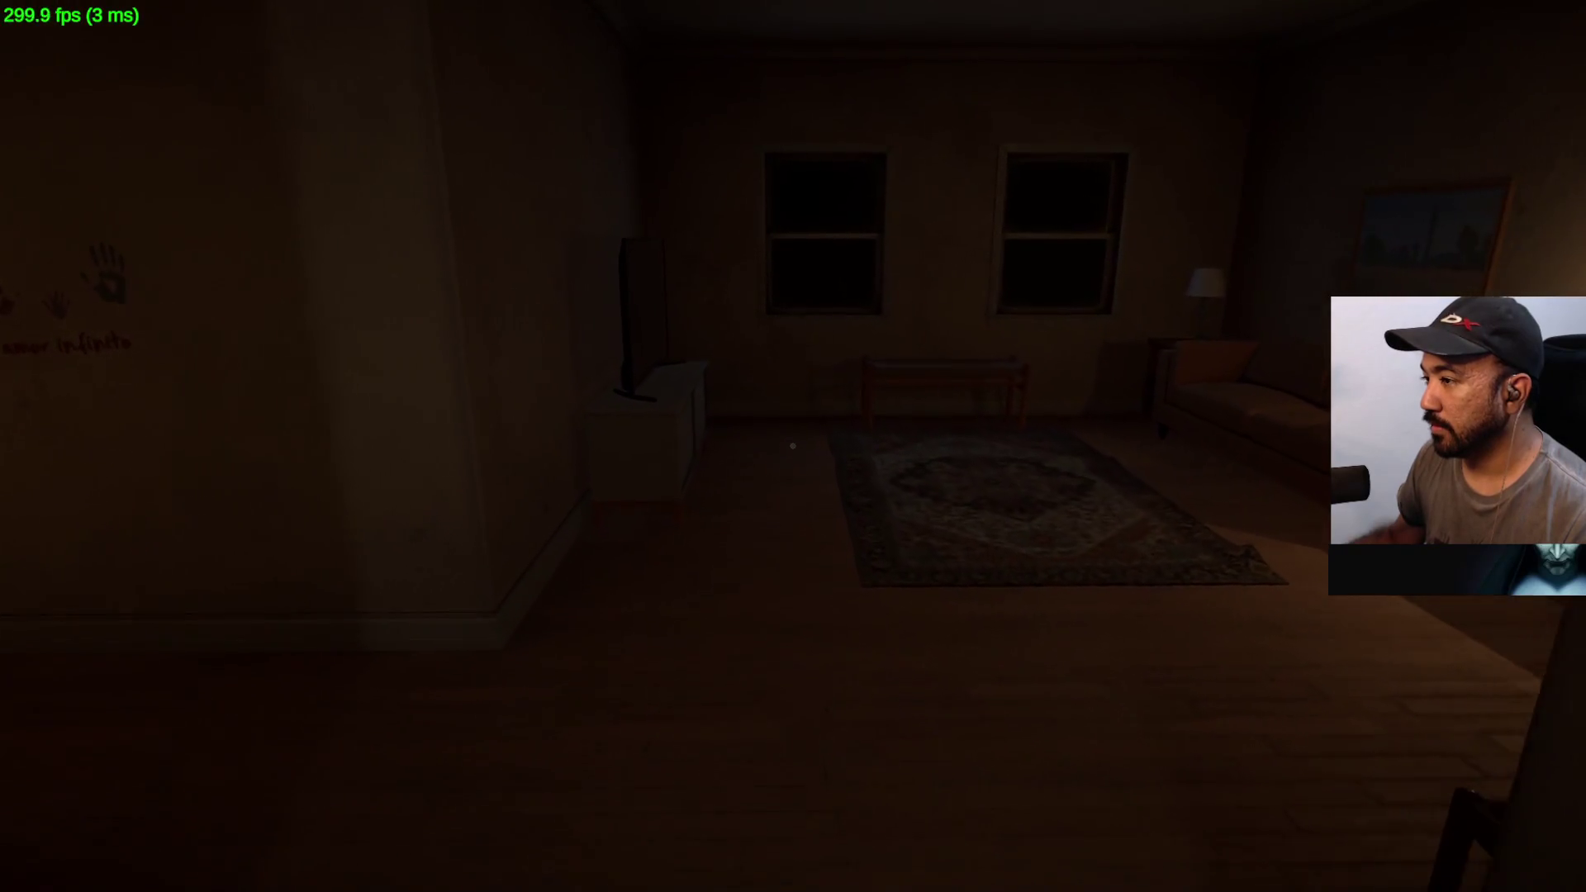
pyautogui.press('w')
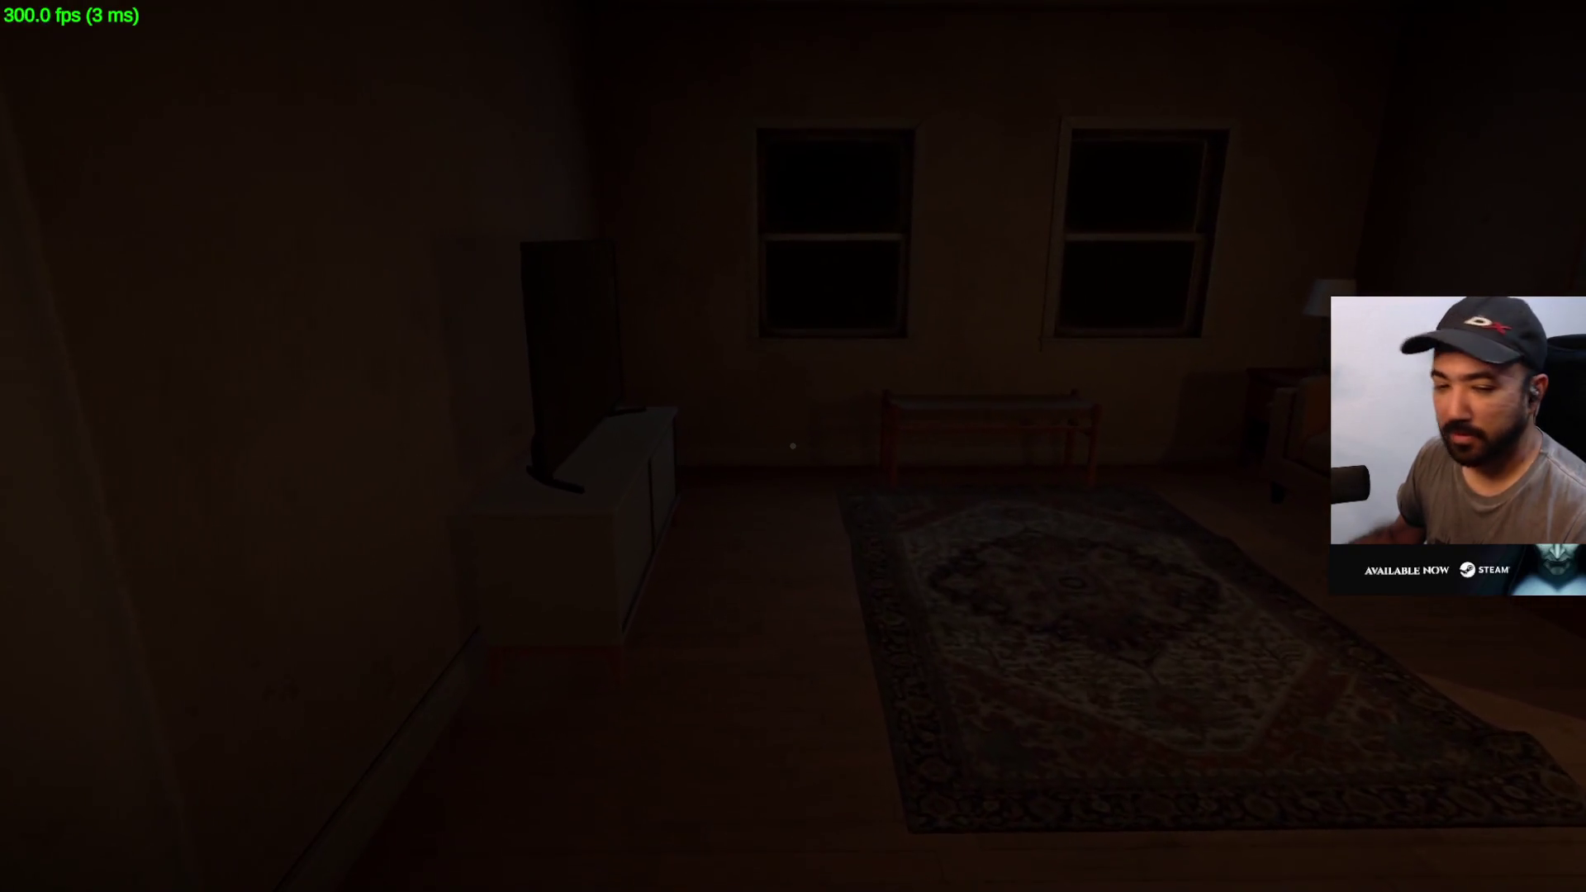
pyautogui.press('w')
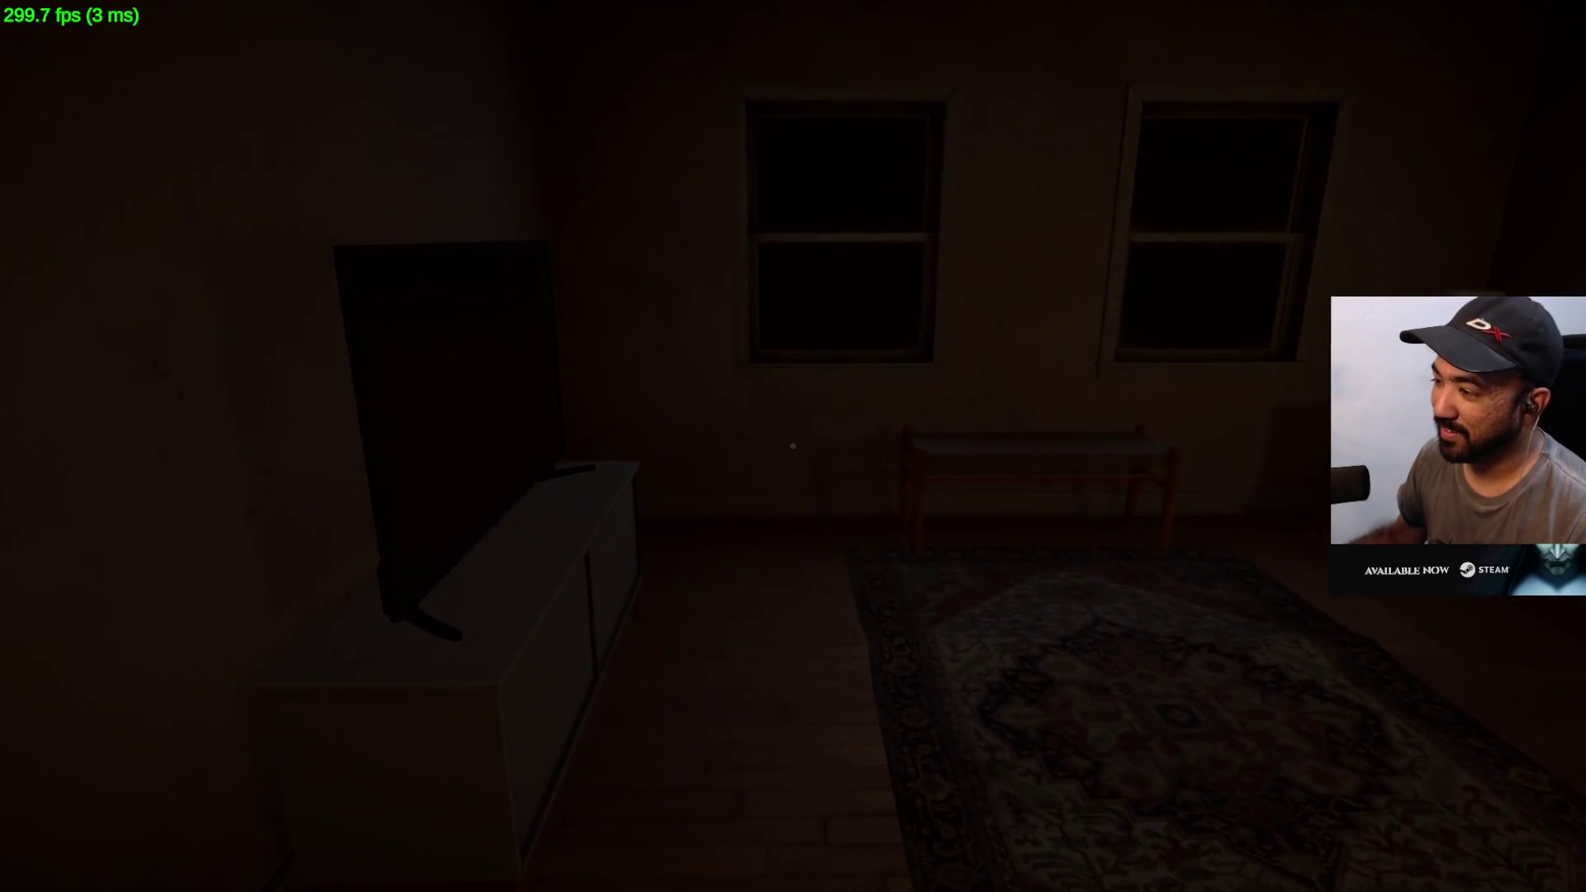
pyautogui.press('w')
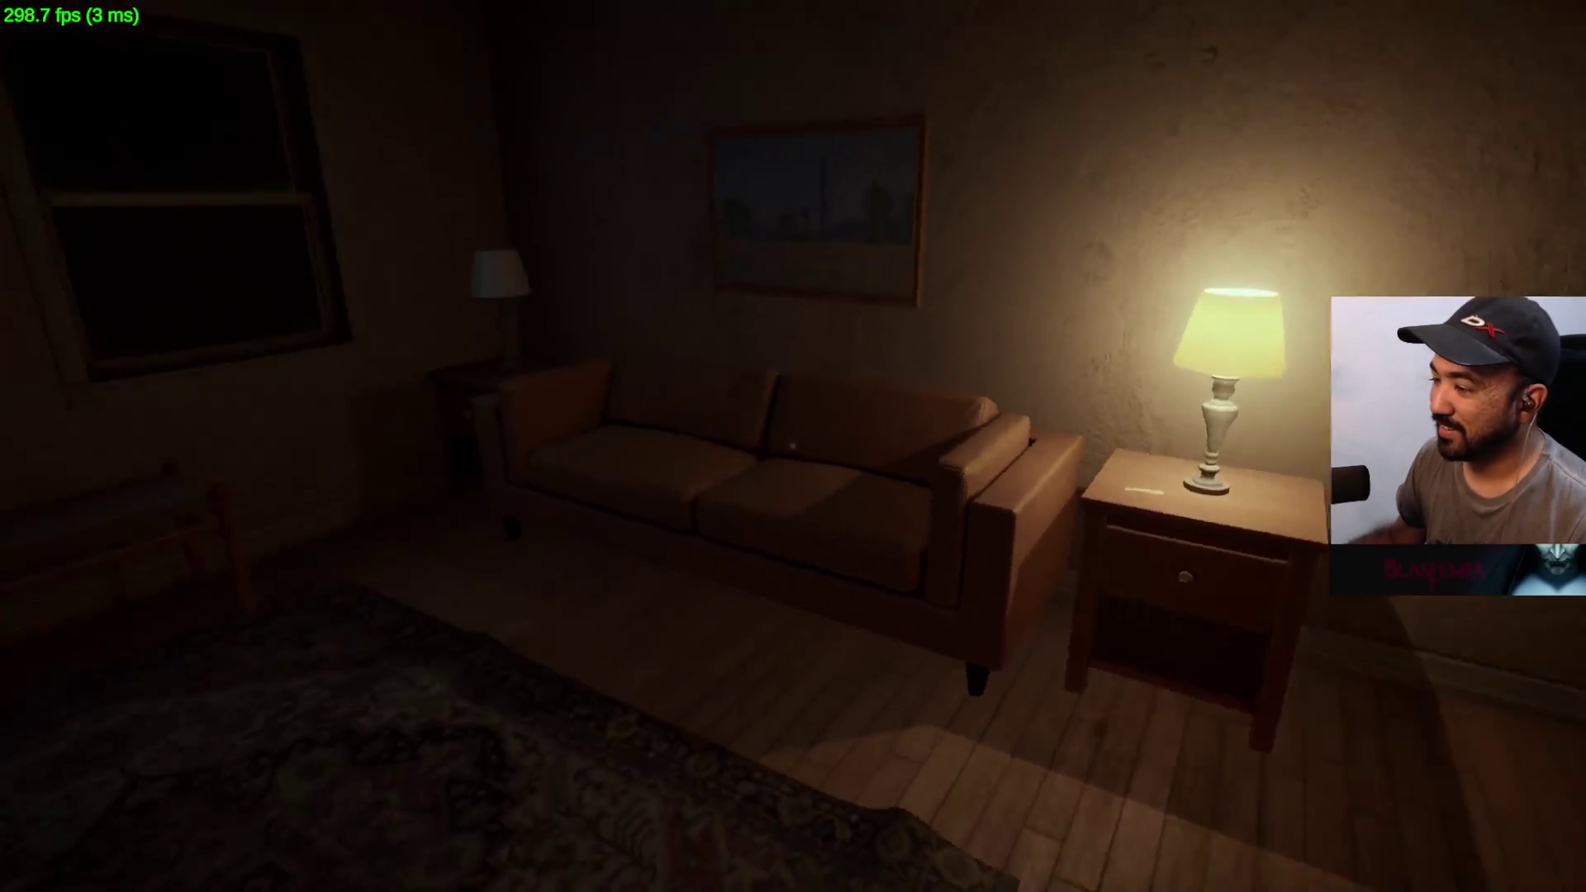
# - Quit Blasfemia via the pause menu: Return to Main Menu, Exit to Windows, Confirm
pyautogui.press('Escape')
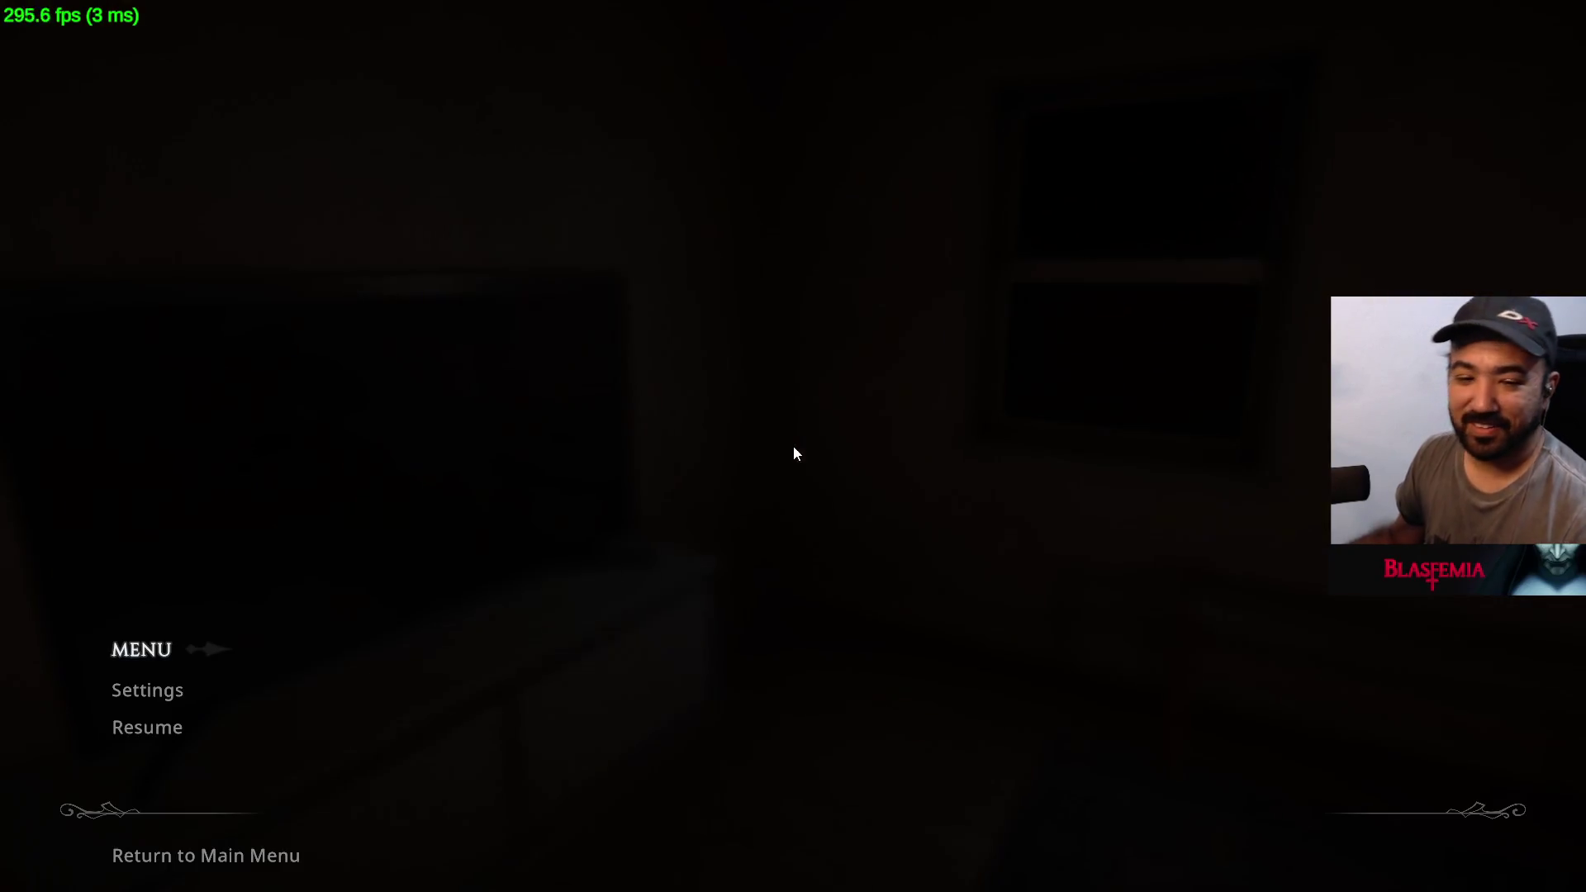
pyautogui.click(245, 859)
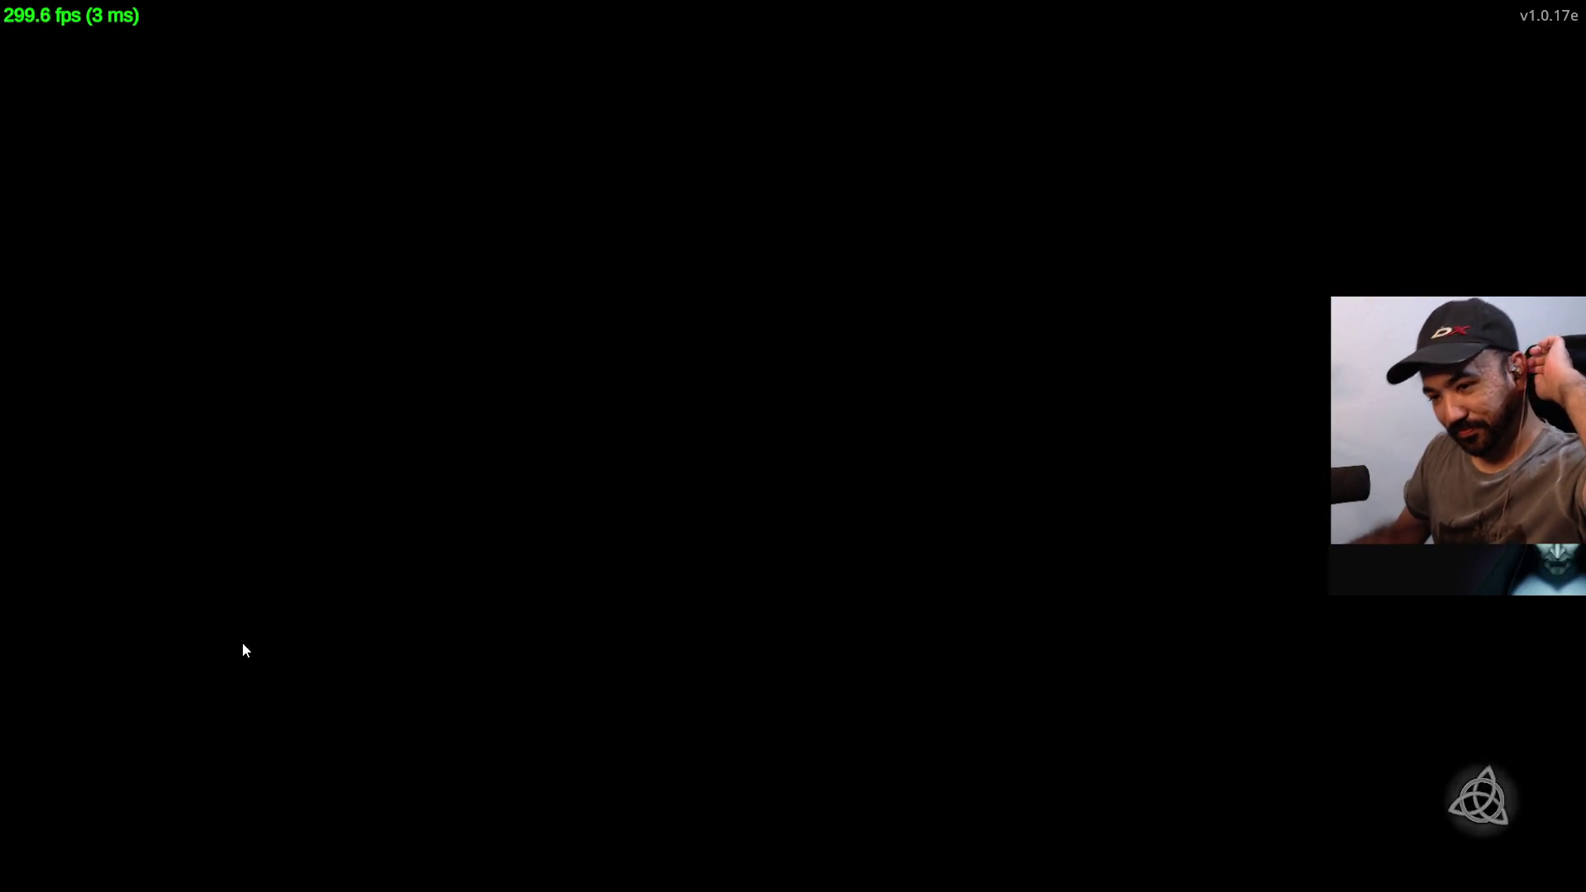
pyautogui.click(210, 804)
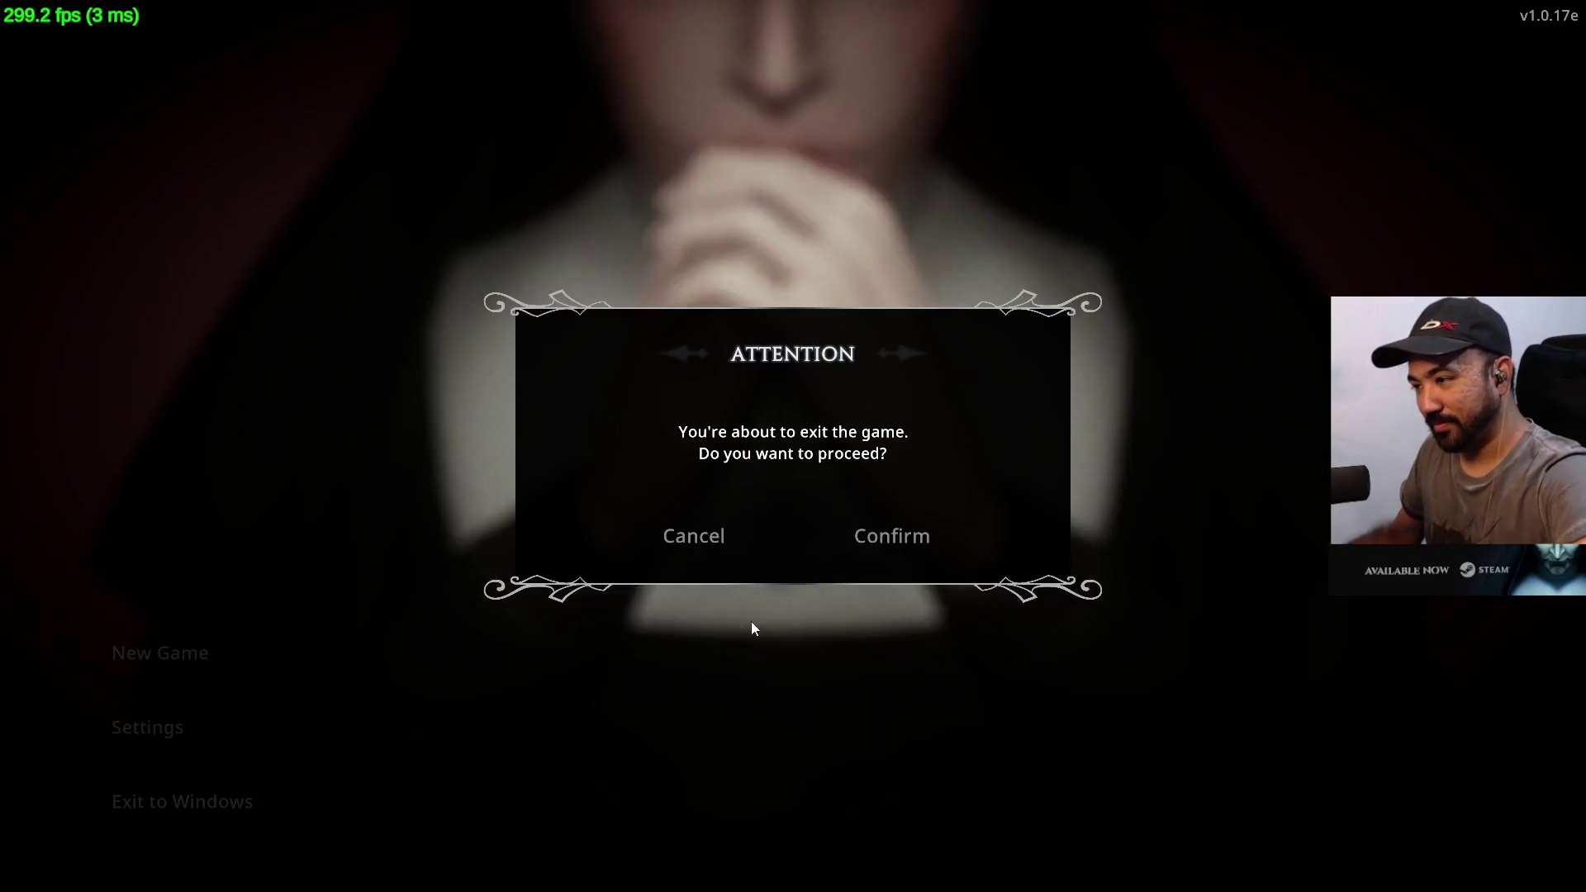
pyautogui.click(918, 542)
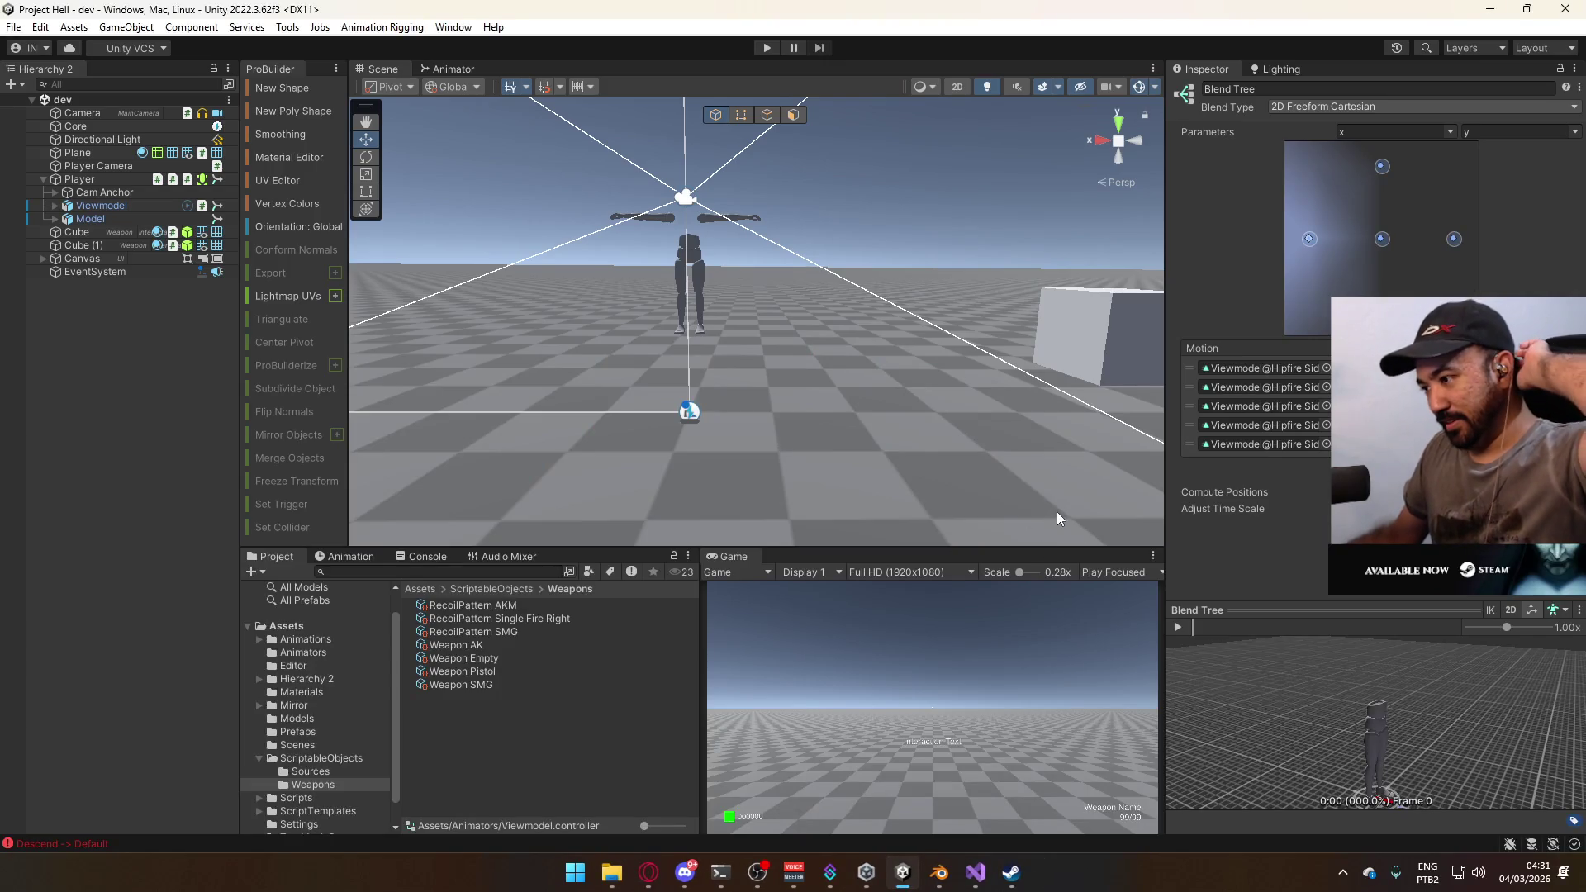
# - Enter play mode, switch to the AK with key 3, and fire it while turning
pyautogui.click(765, 48)
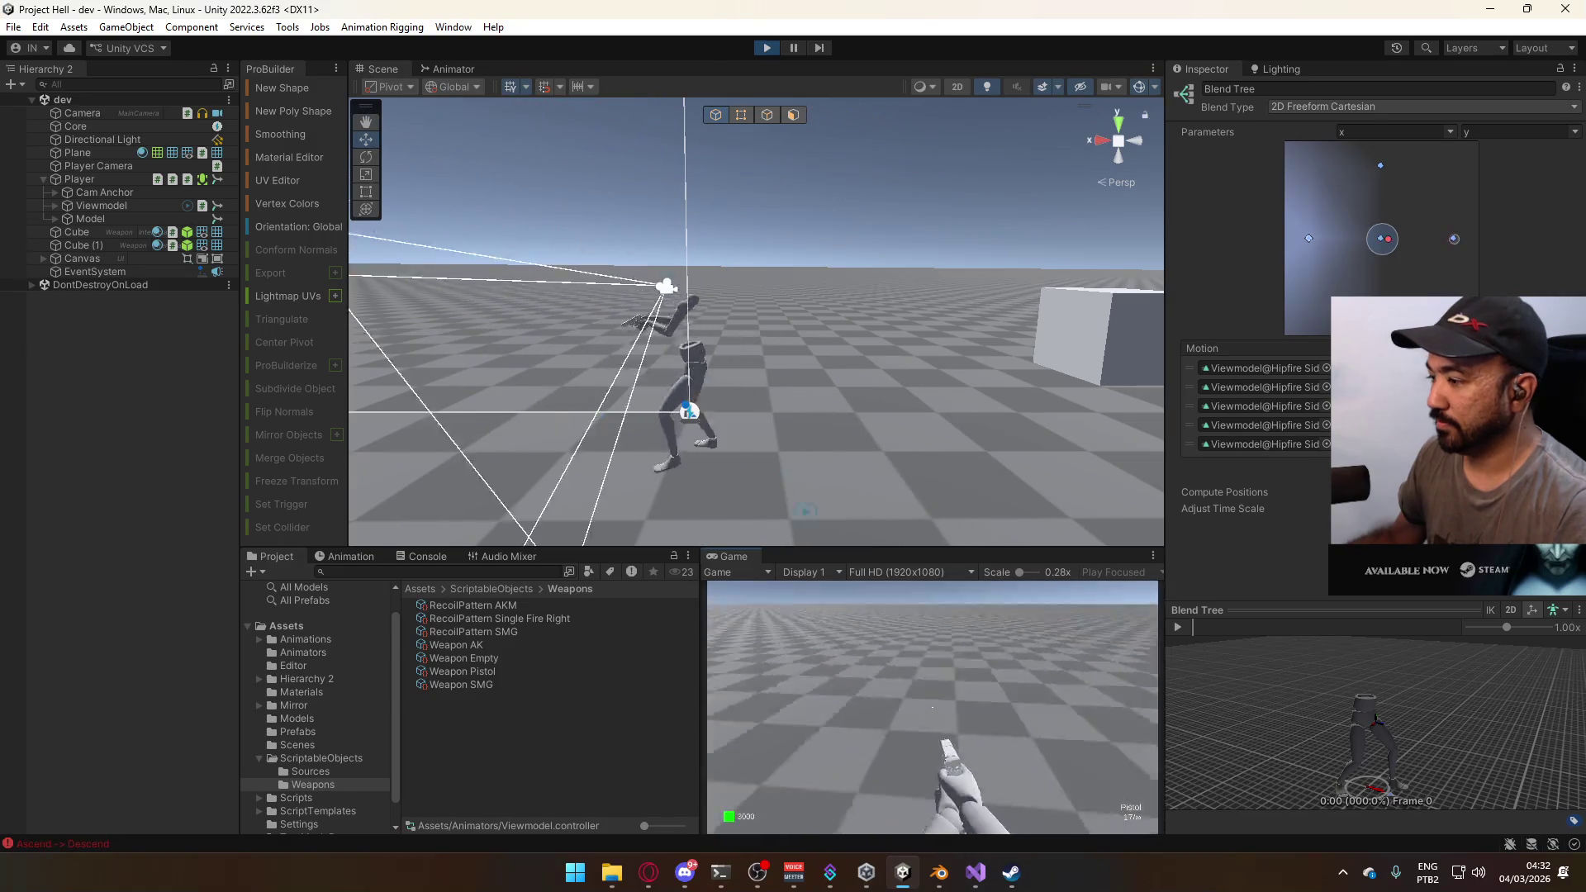
pyautogui.press('3')
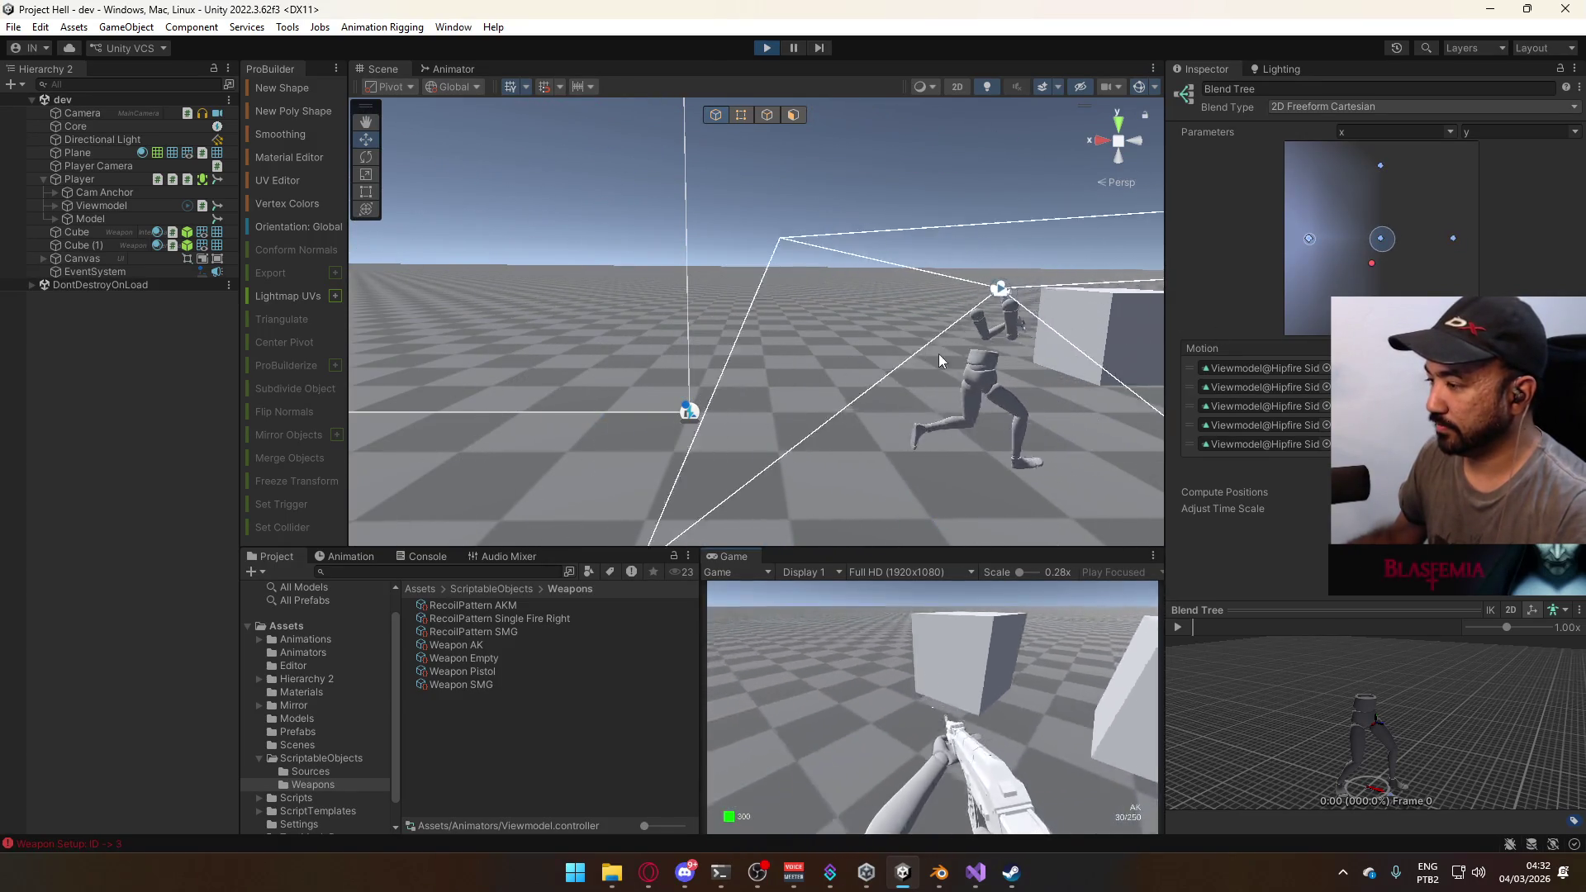
pyautogui.press('super')
pyautogui.click(1006, 701)
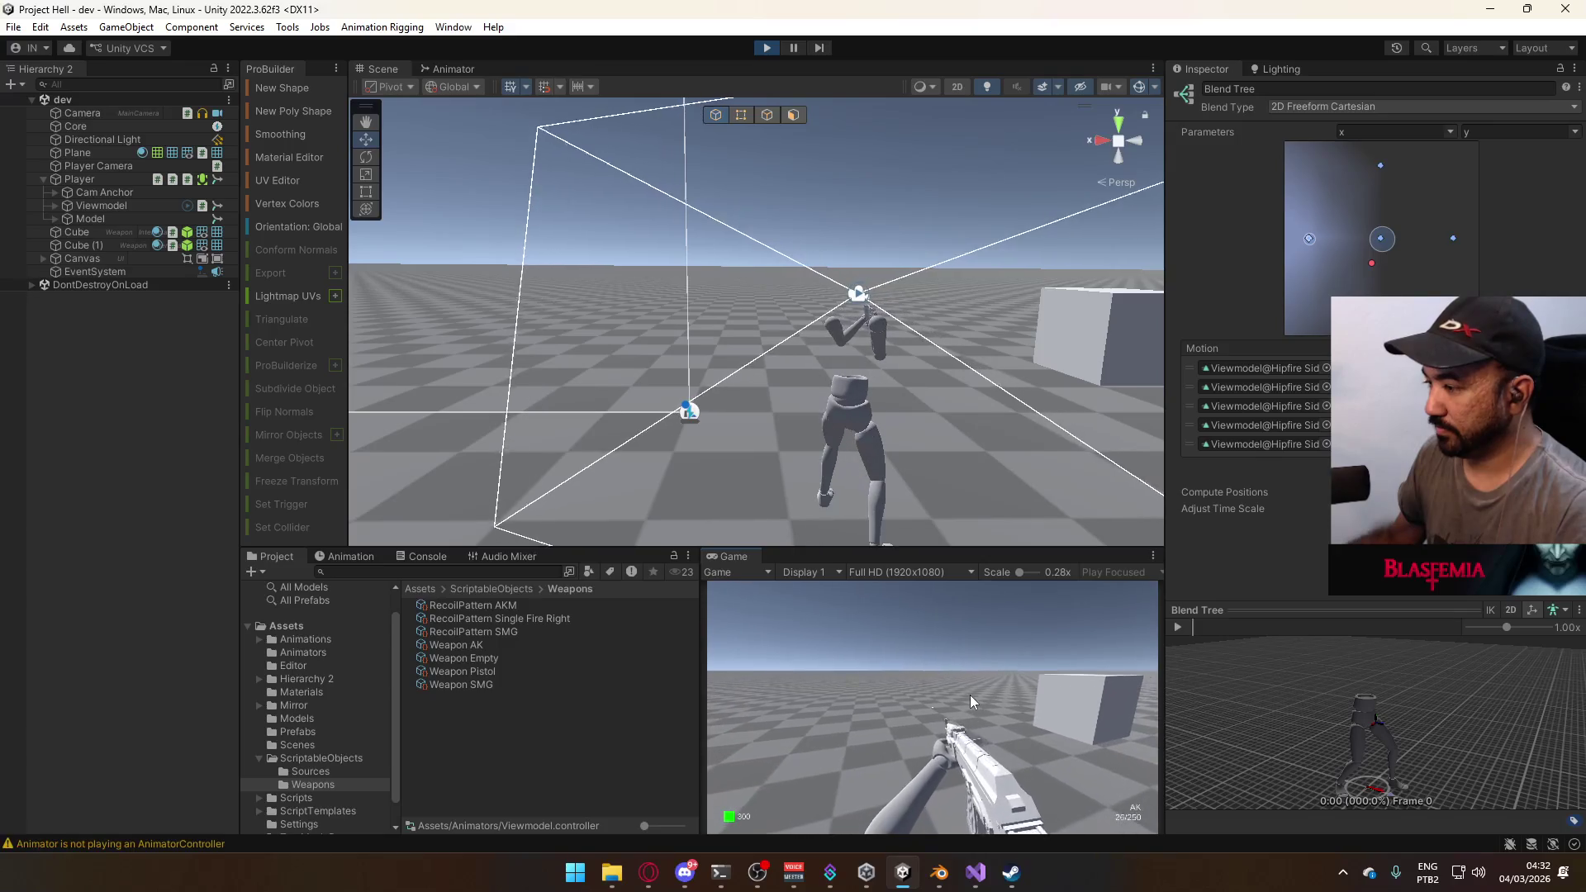
pyautogui.moveTo(970, 696); pyautogui.dragTo(915, 677)
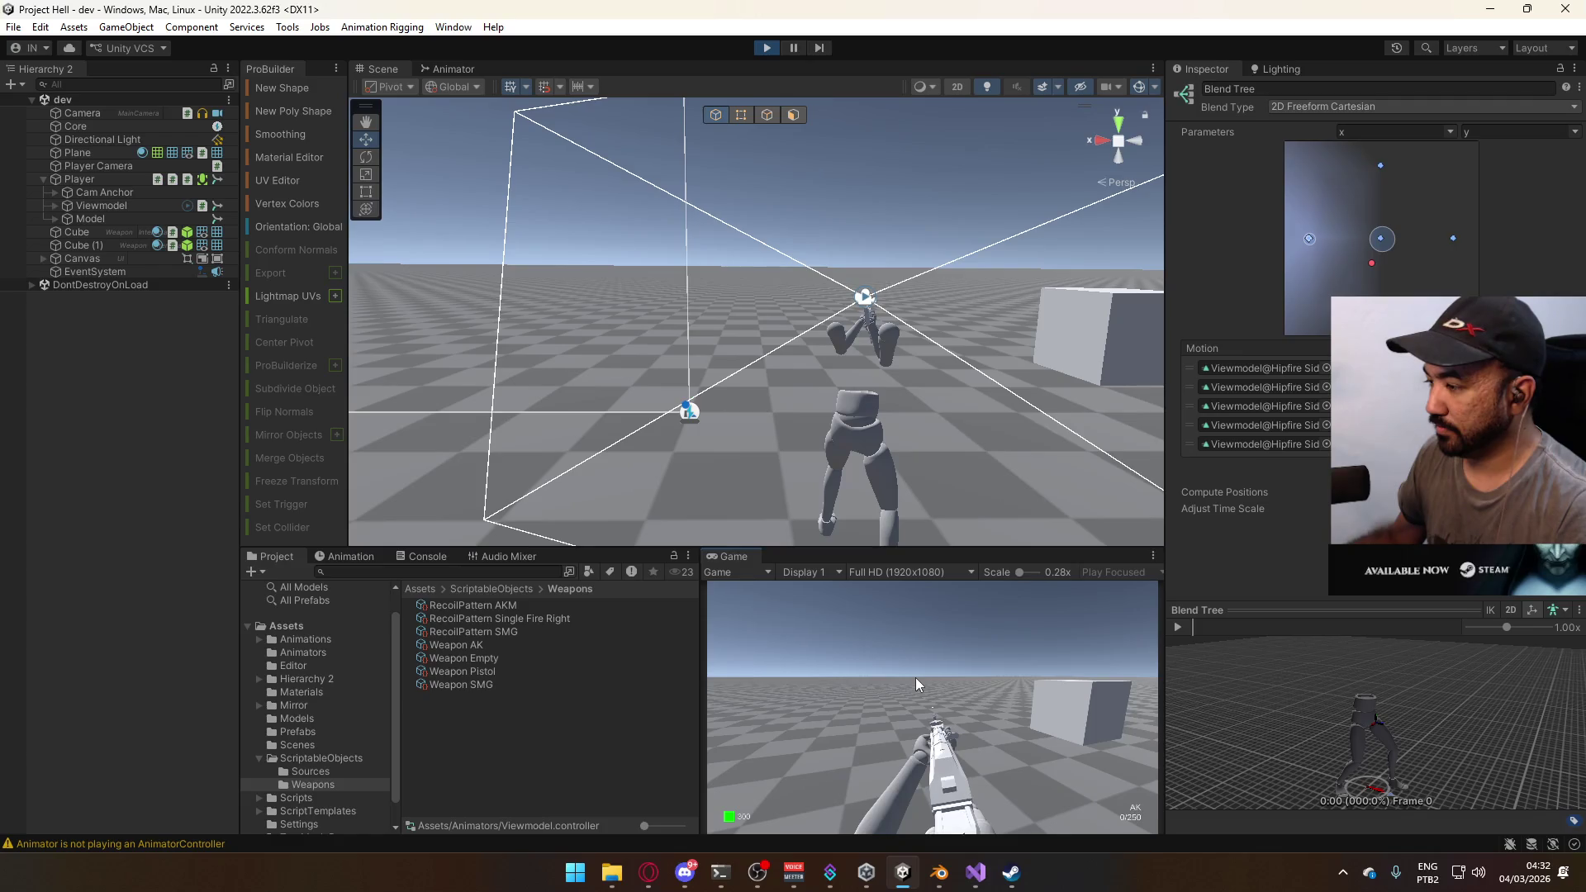
# - Reload the AK, fire bursts while walking forward, reload again, and maximize the Game view
pyautogui.press('r')
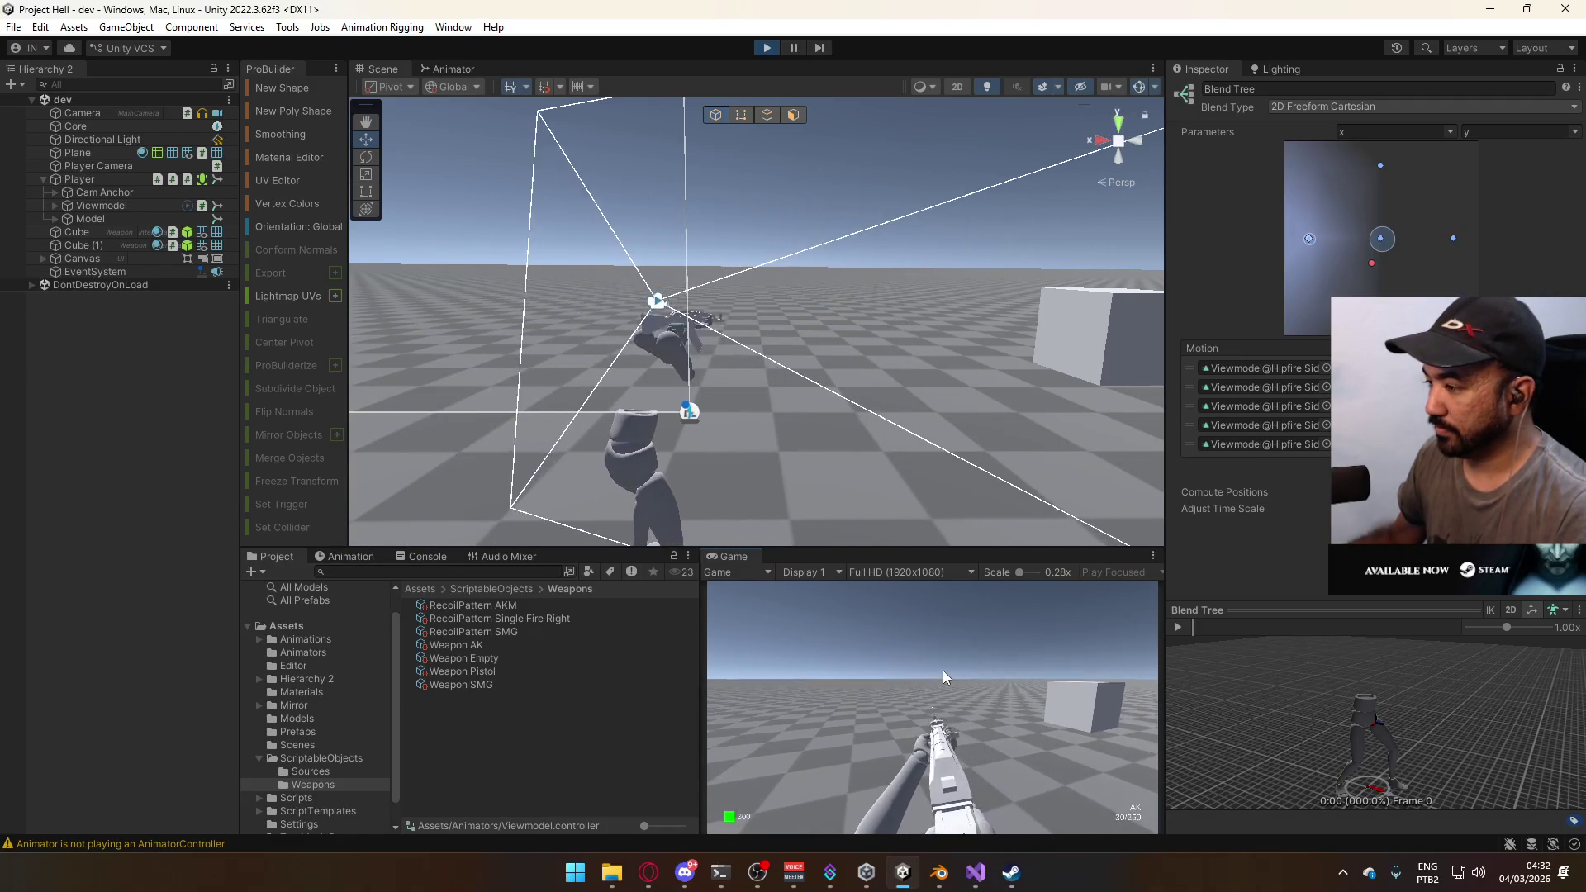
pyautogui.click(940, 672)
pyautogui.click(941, 673)
pyautogui.press('w')
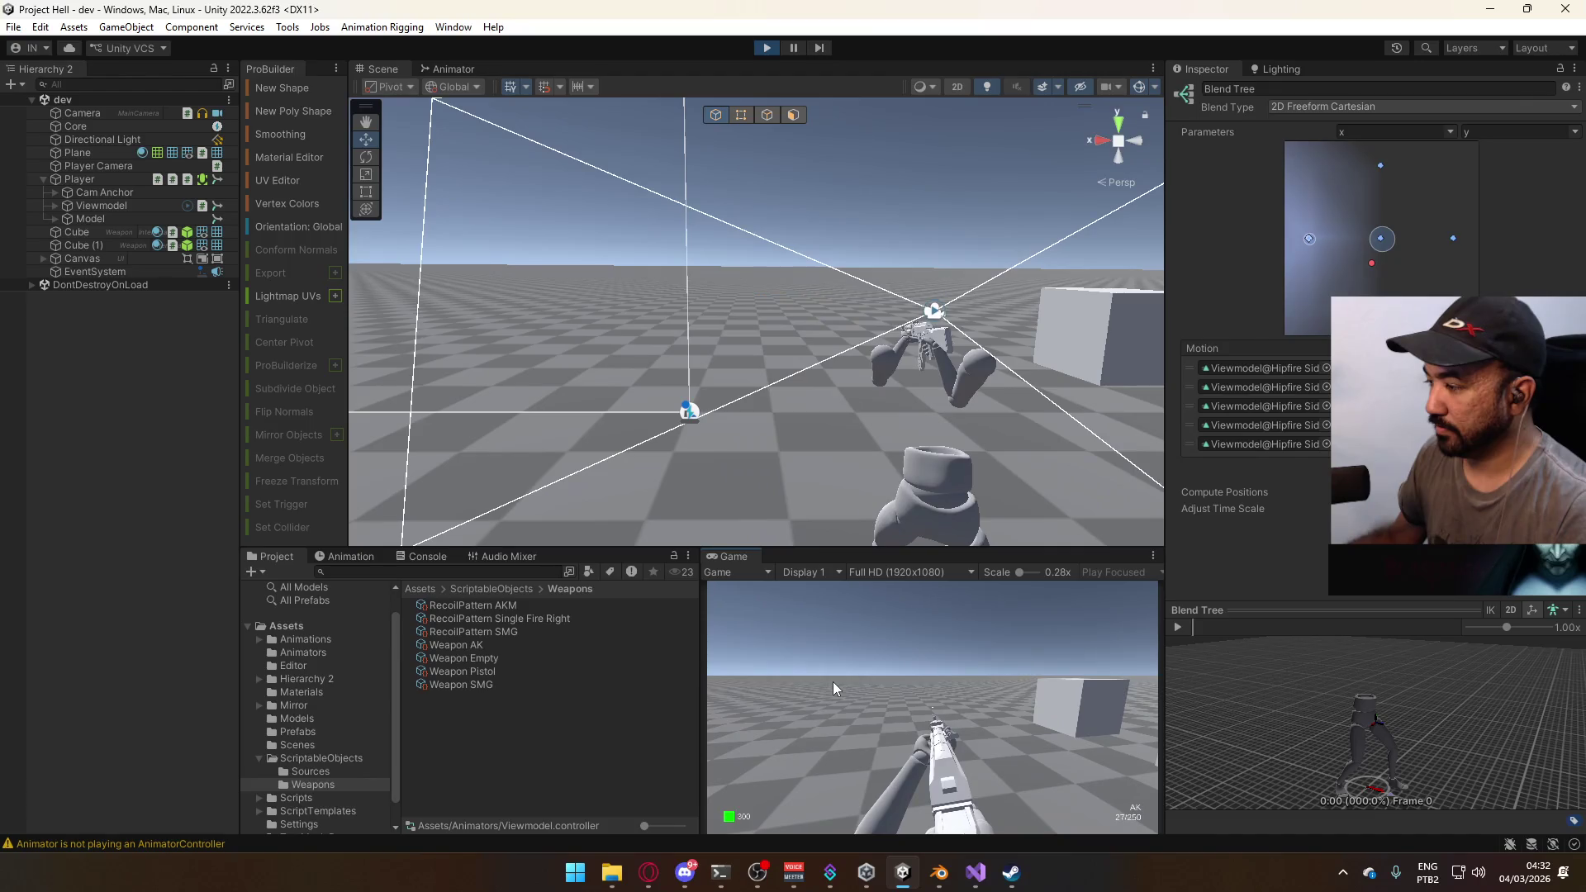
pyautogui.moveTo(833, 682); pyautogui.dragTo(832, 682)
pyautogui.press('r')
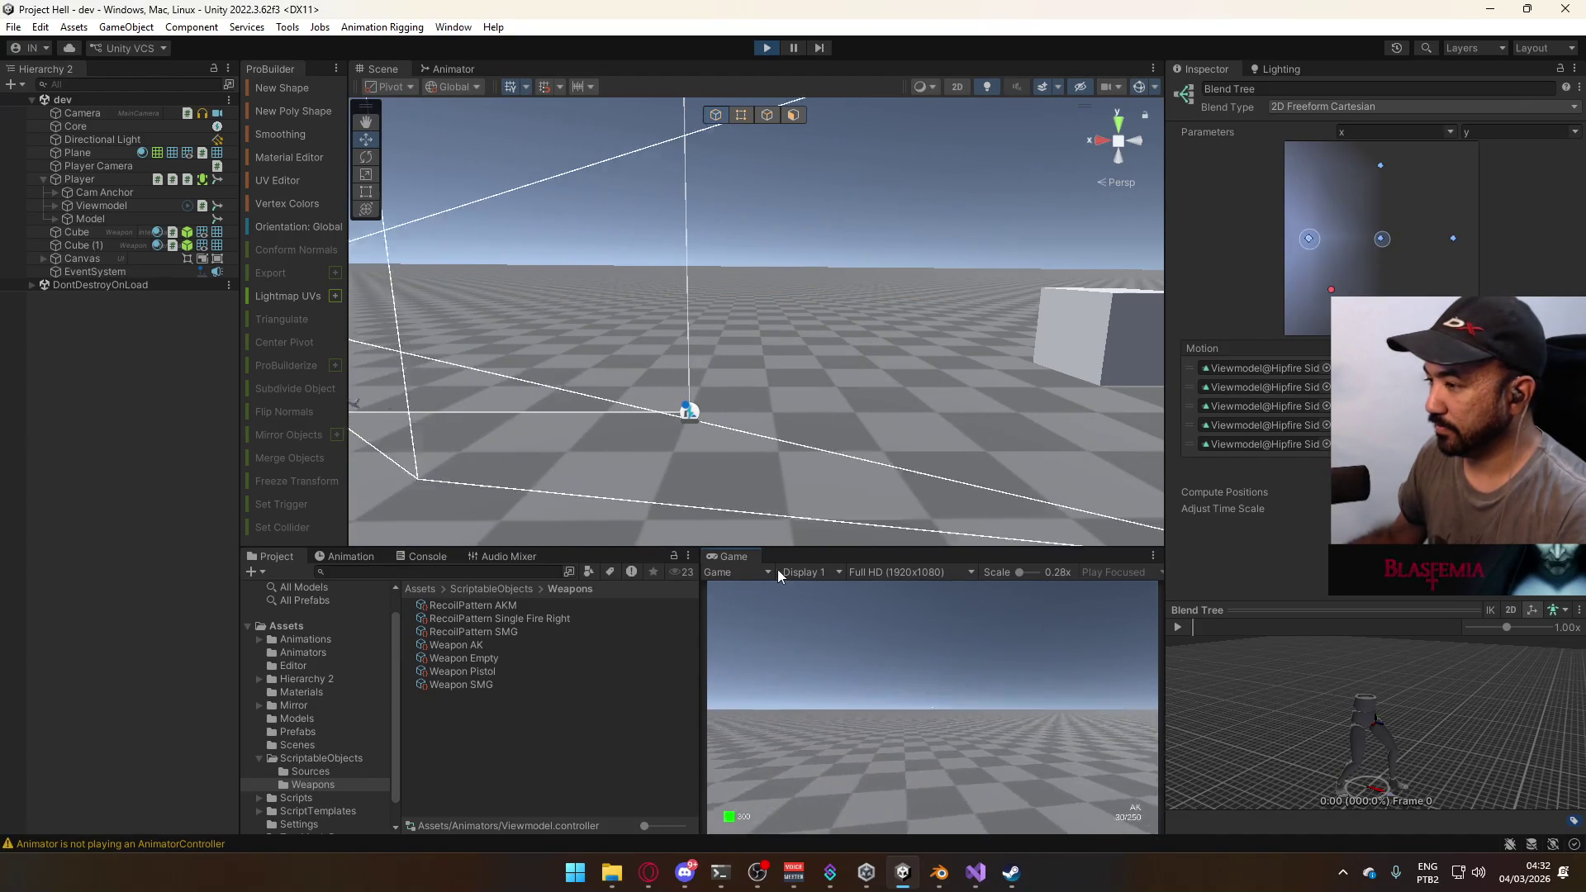
pyautogui.rightClick(747, 558)
pyautogui.click(835, 613)
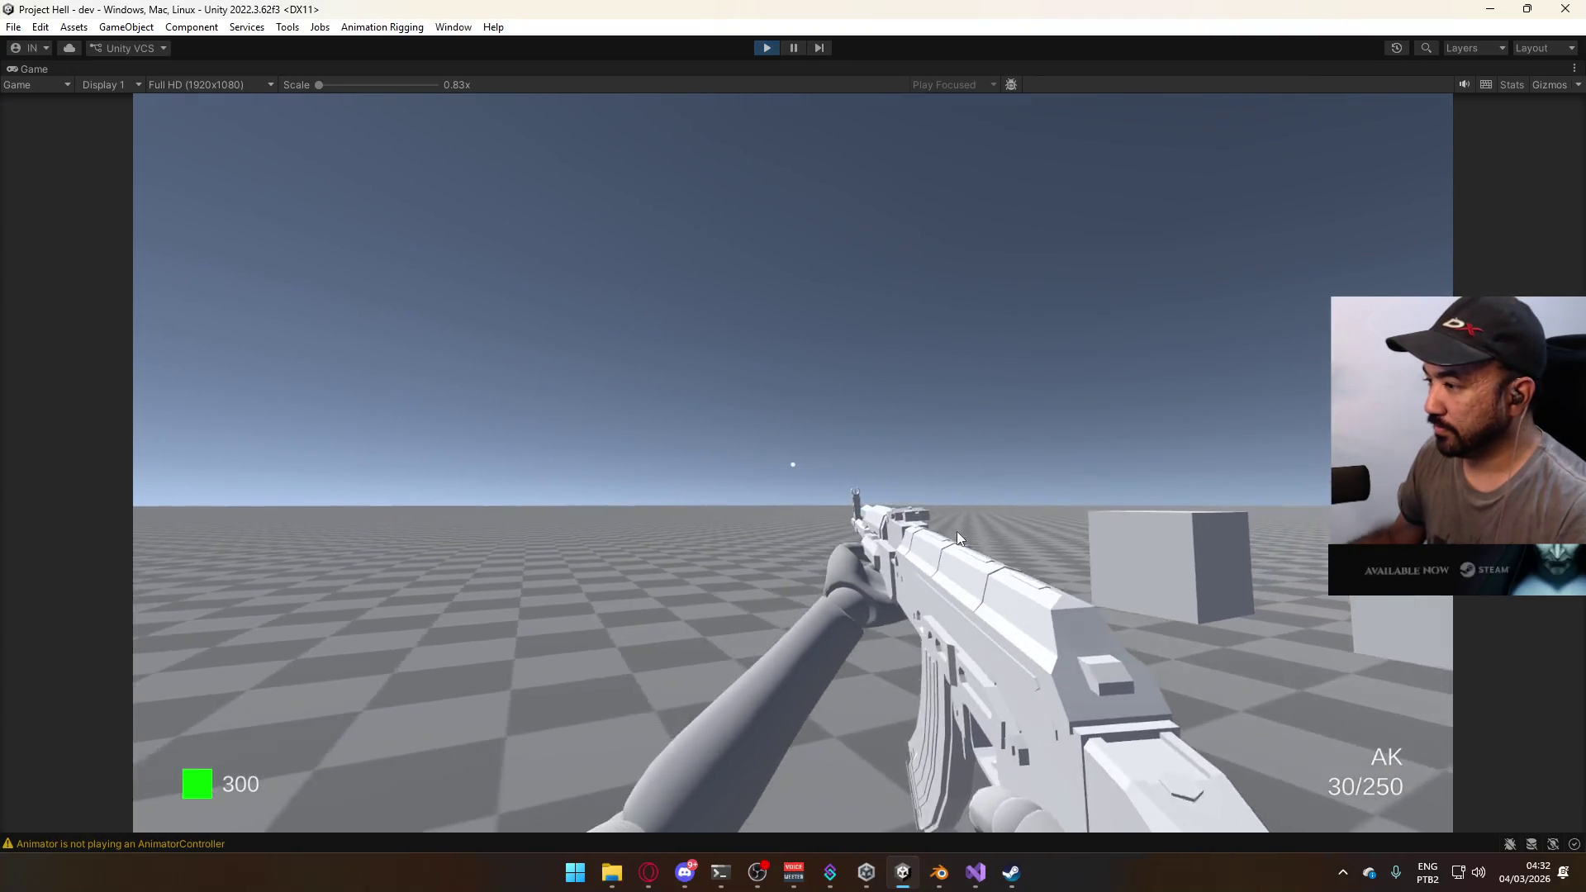
# - Empty the AK with continuous fire, reload it, and walk toward the boxes
pyautogui.moveTo(970, 532)
pyautogui.mouseDown()
pyautogui.moveTo(909, 595)
pyautogui.moveTo(1032, 645)
pyautogui.mouseUp()
pyautogui.press('r')
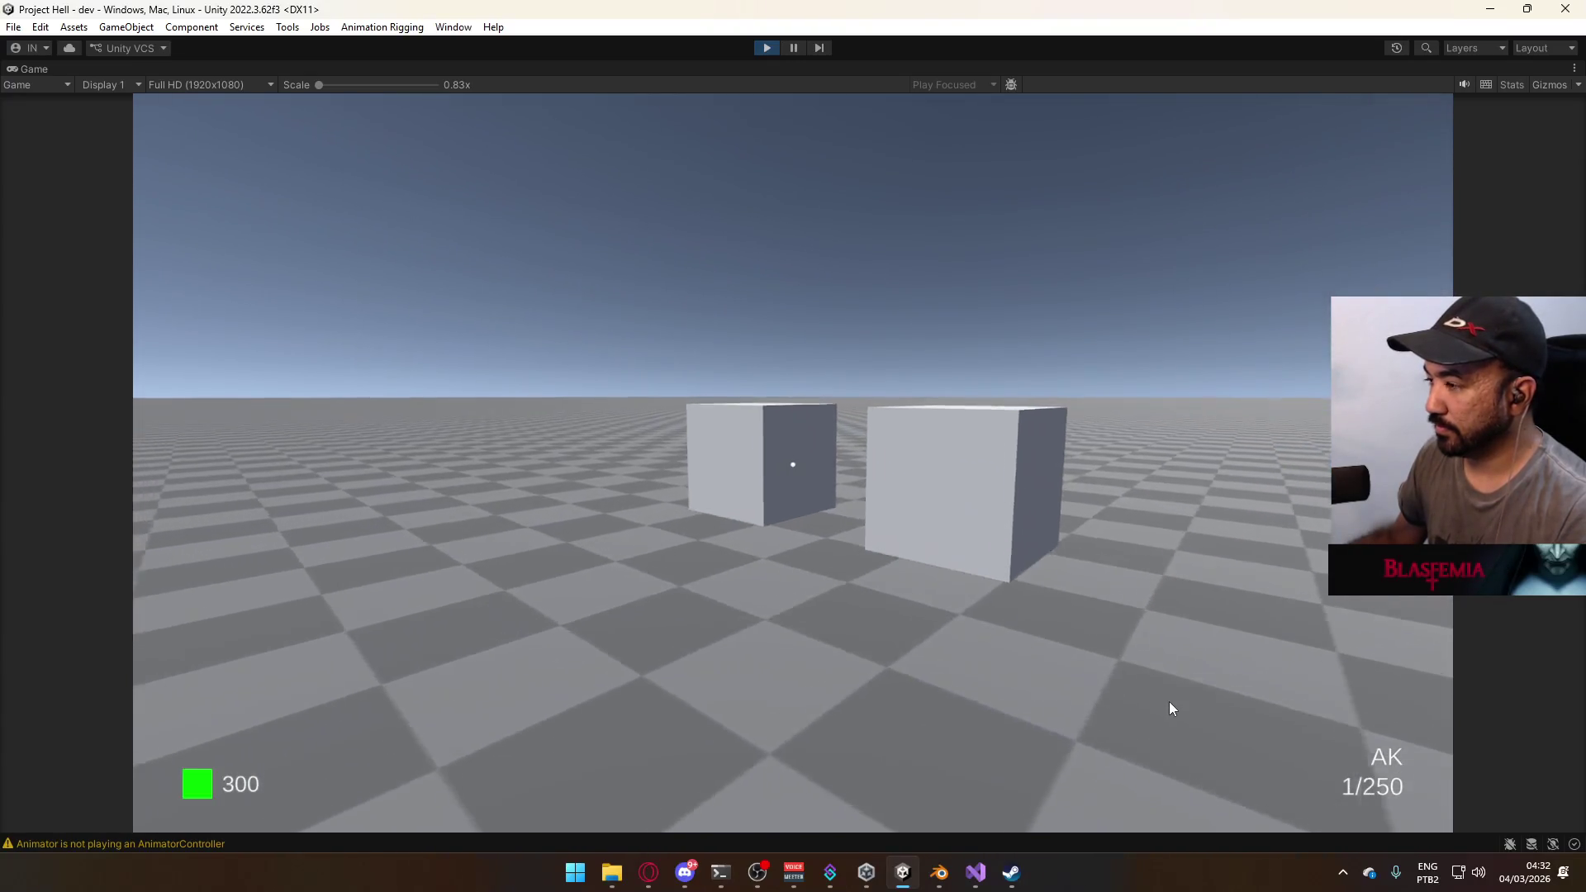
pyautogui.press('w')
# - Switch to the SMG with key 2, fire and reload it, then stop play mode and collapse Player
pyautogui.press('2')
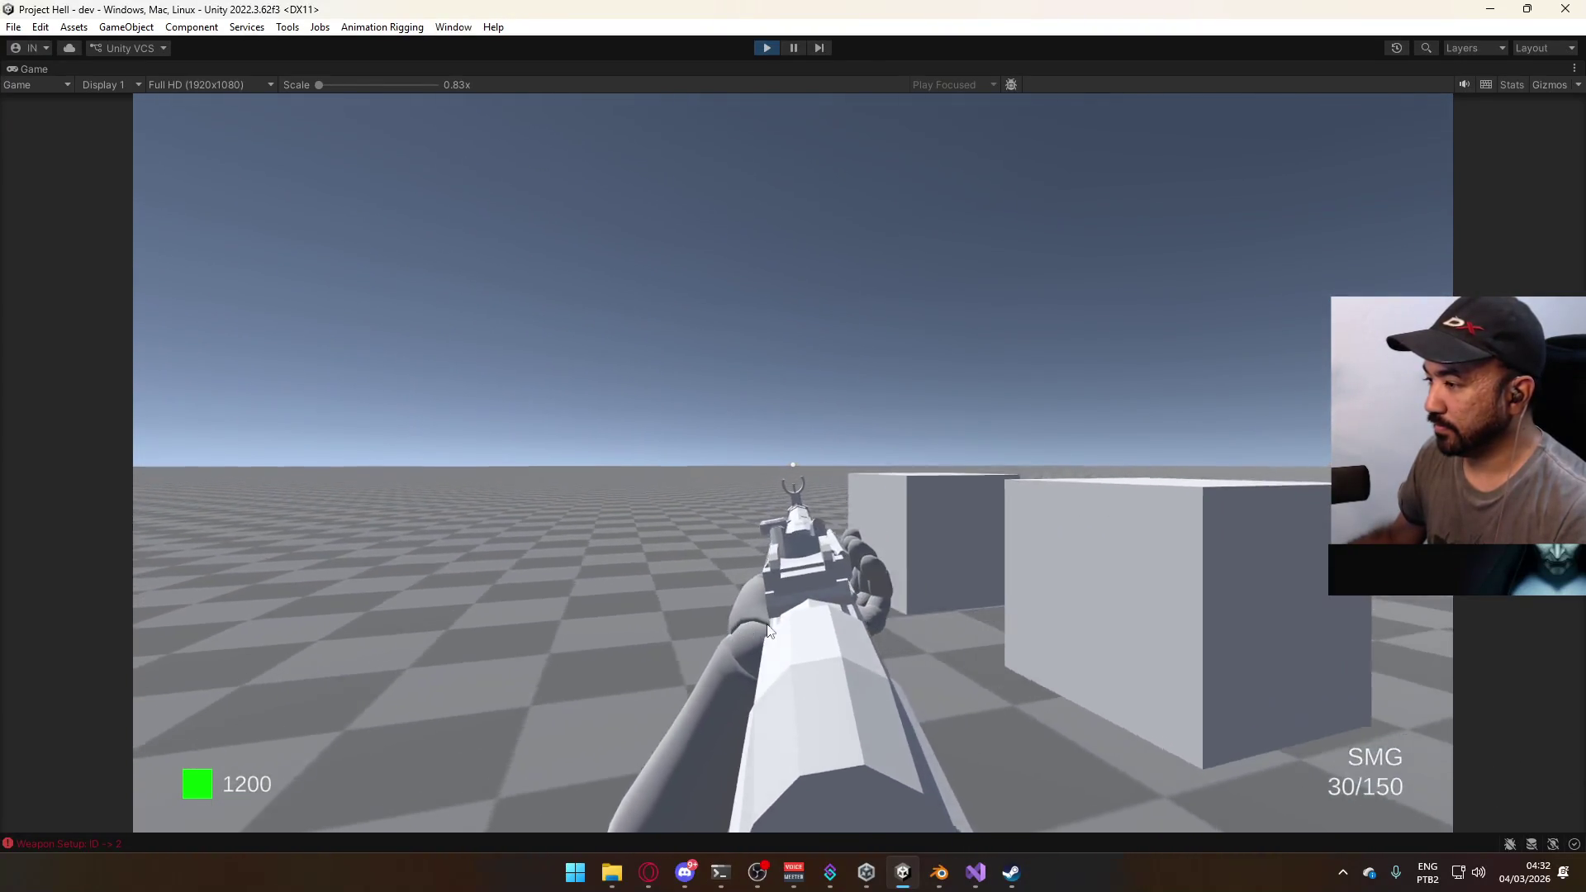
pyautogui.moveTo(831, 619); pyautogui.dragTo(830, 635)
pyautogui.press('r')
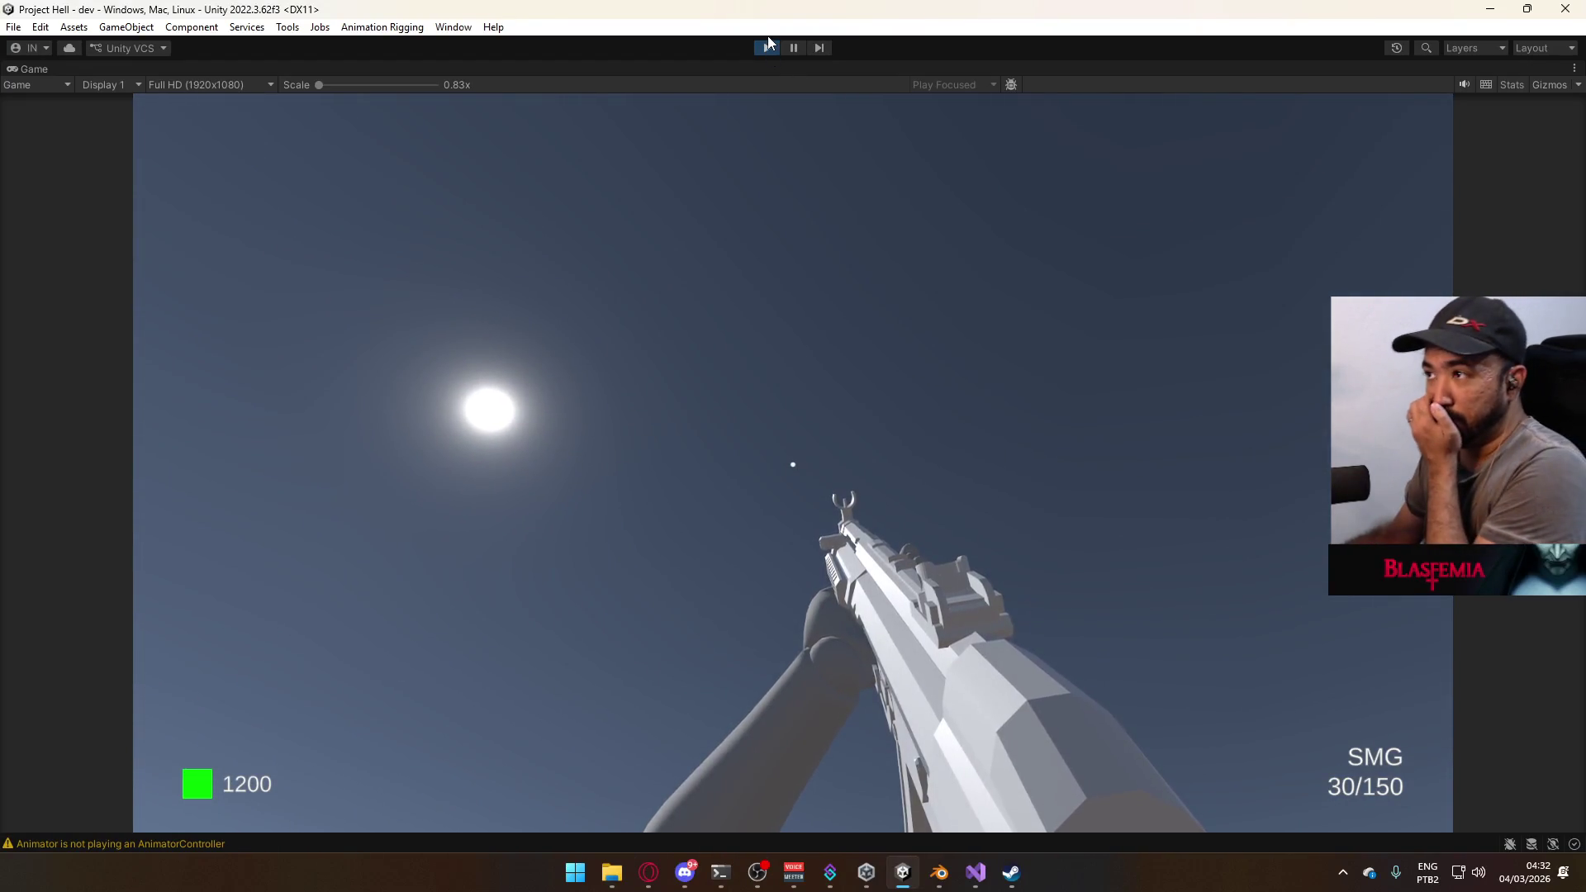
pyautogui.click(769, 48)
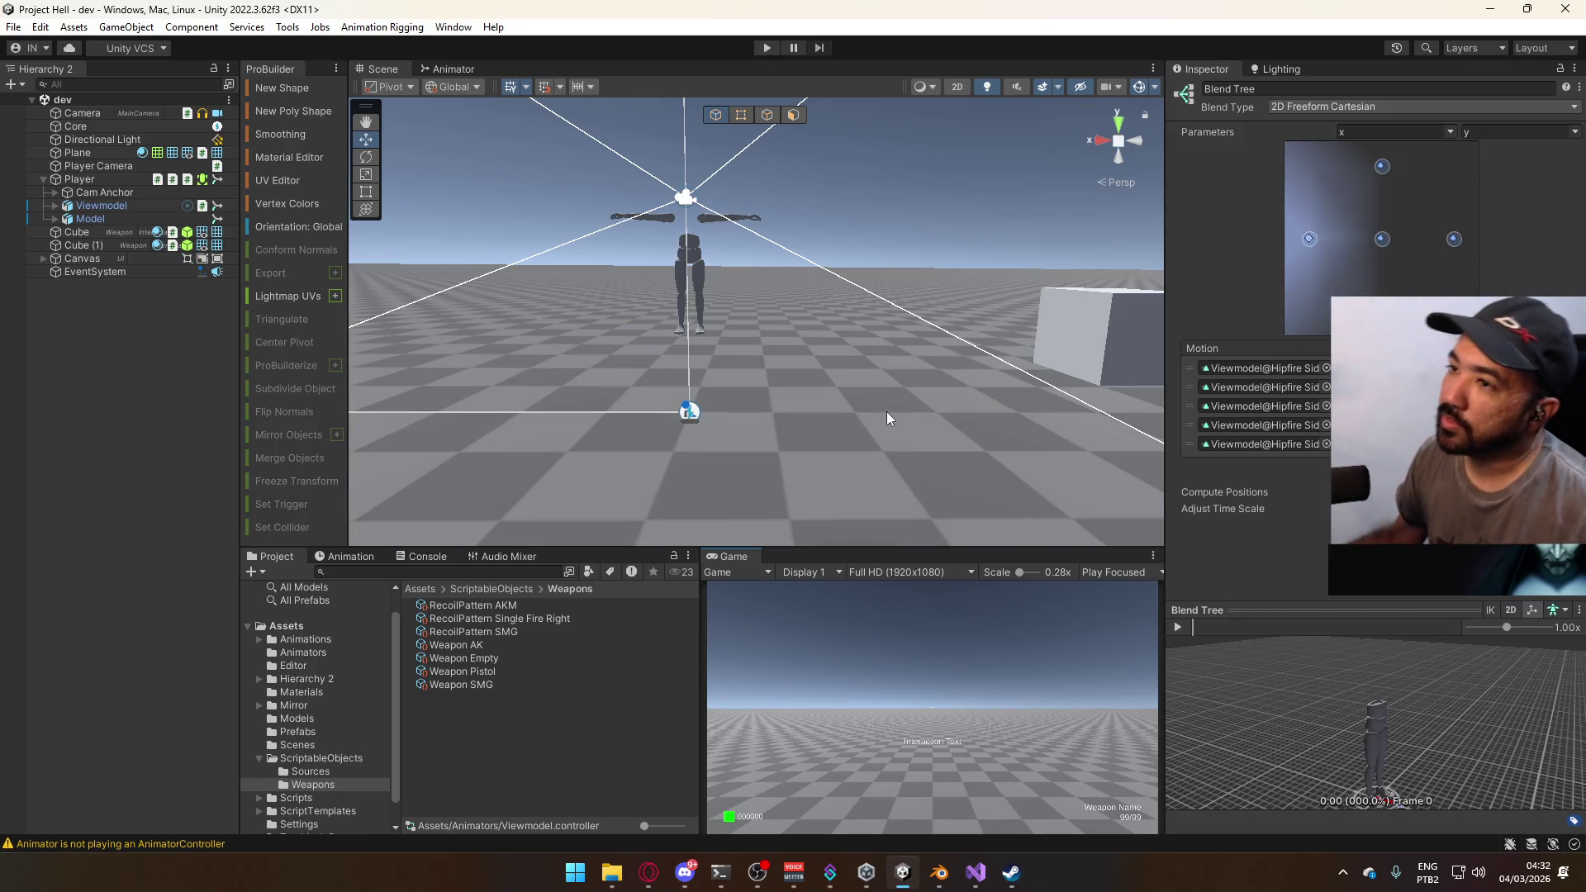
pyautogui.click(42, 180)
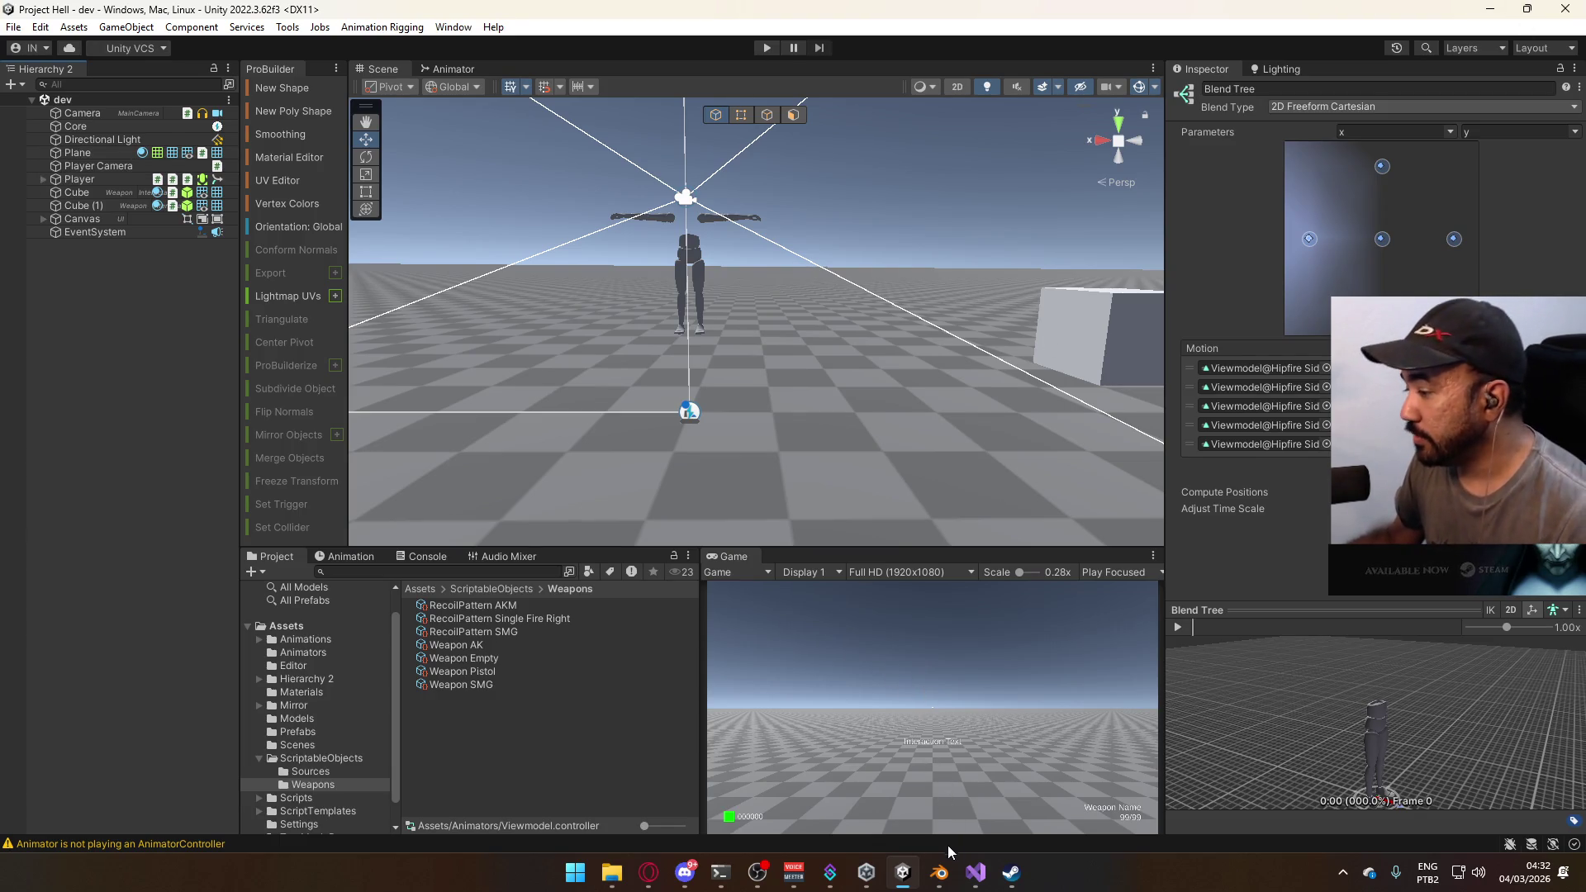
# - Save PlayerBase.cs in Visual Studio and close the code editor
pyautogui.click(976, 873)
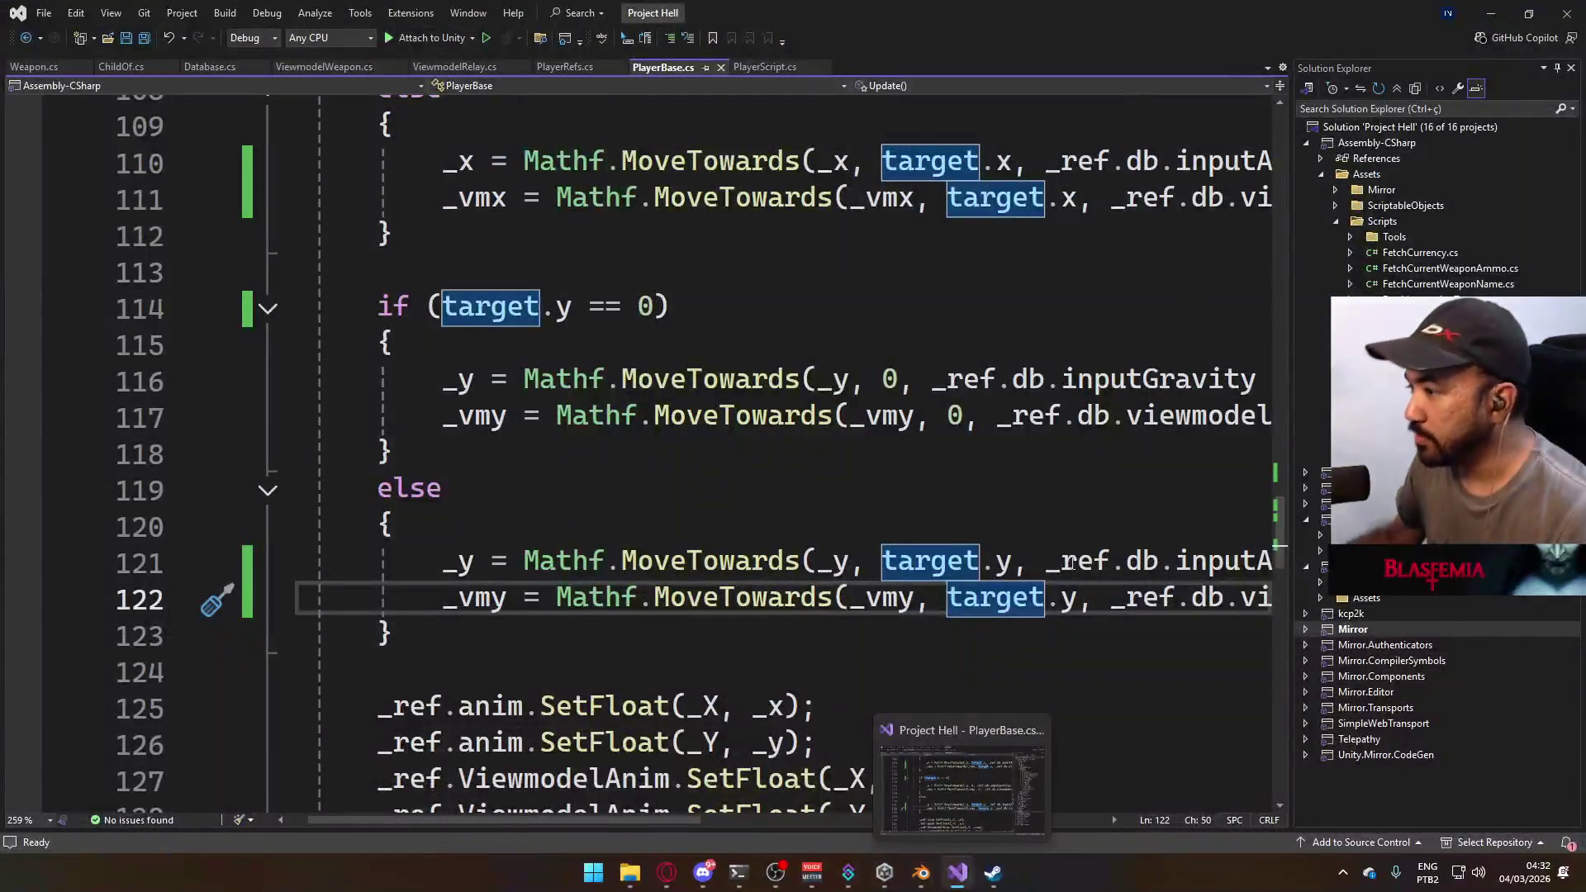
pyautogui.hotkey('ctrl', 's')
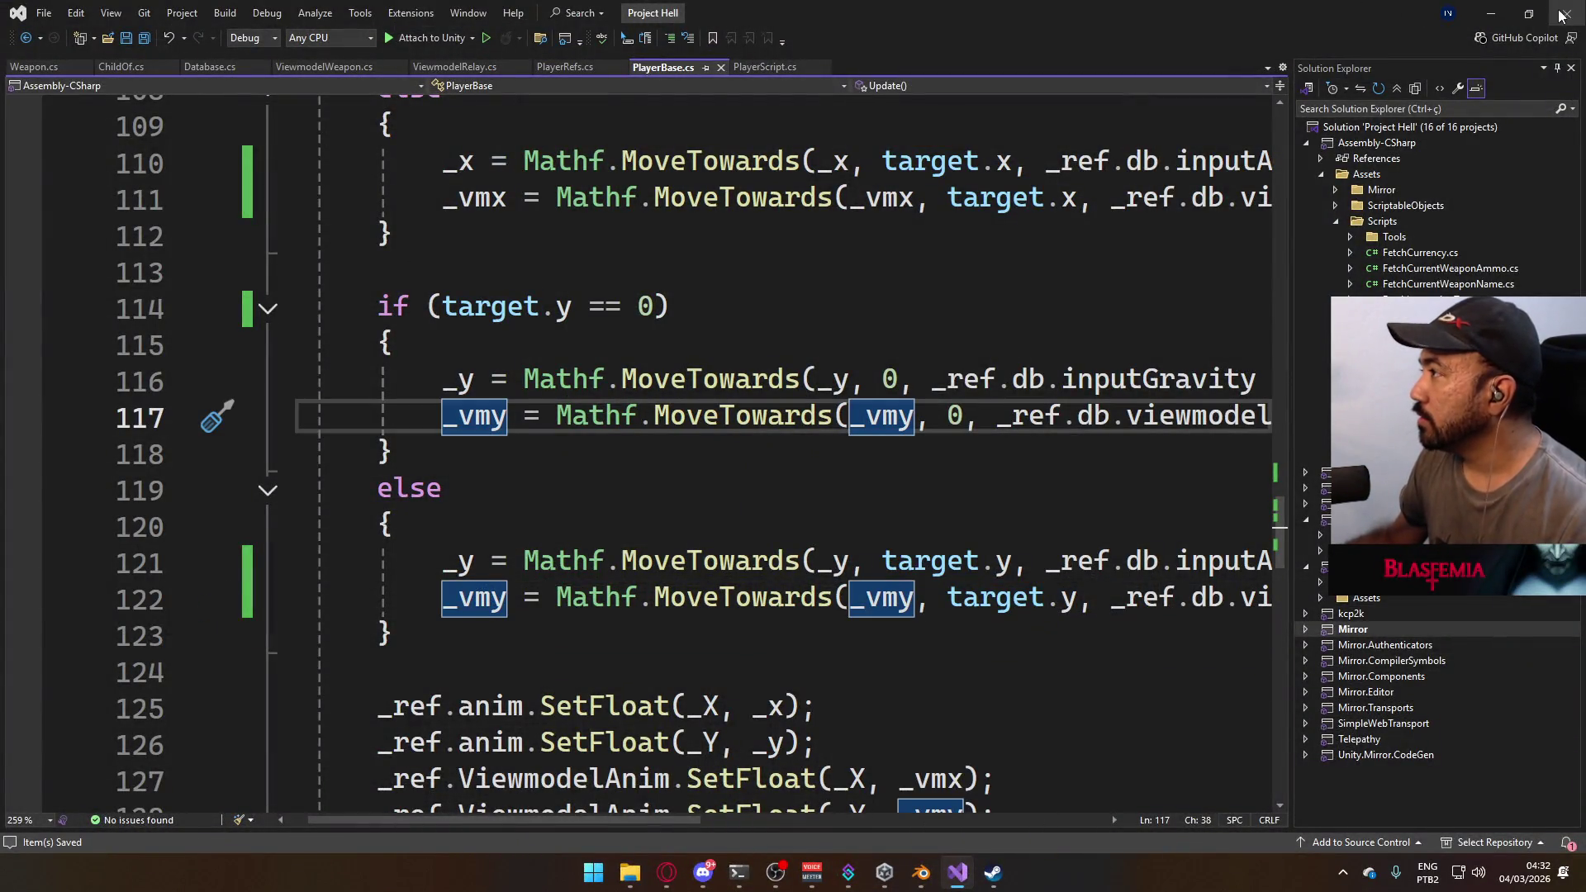
pyautogui.hotkey('alt', 'F4')
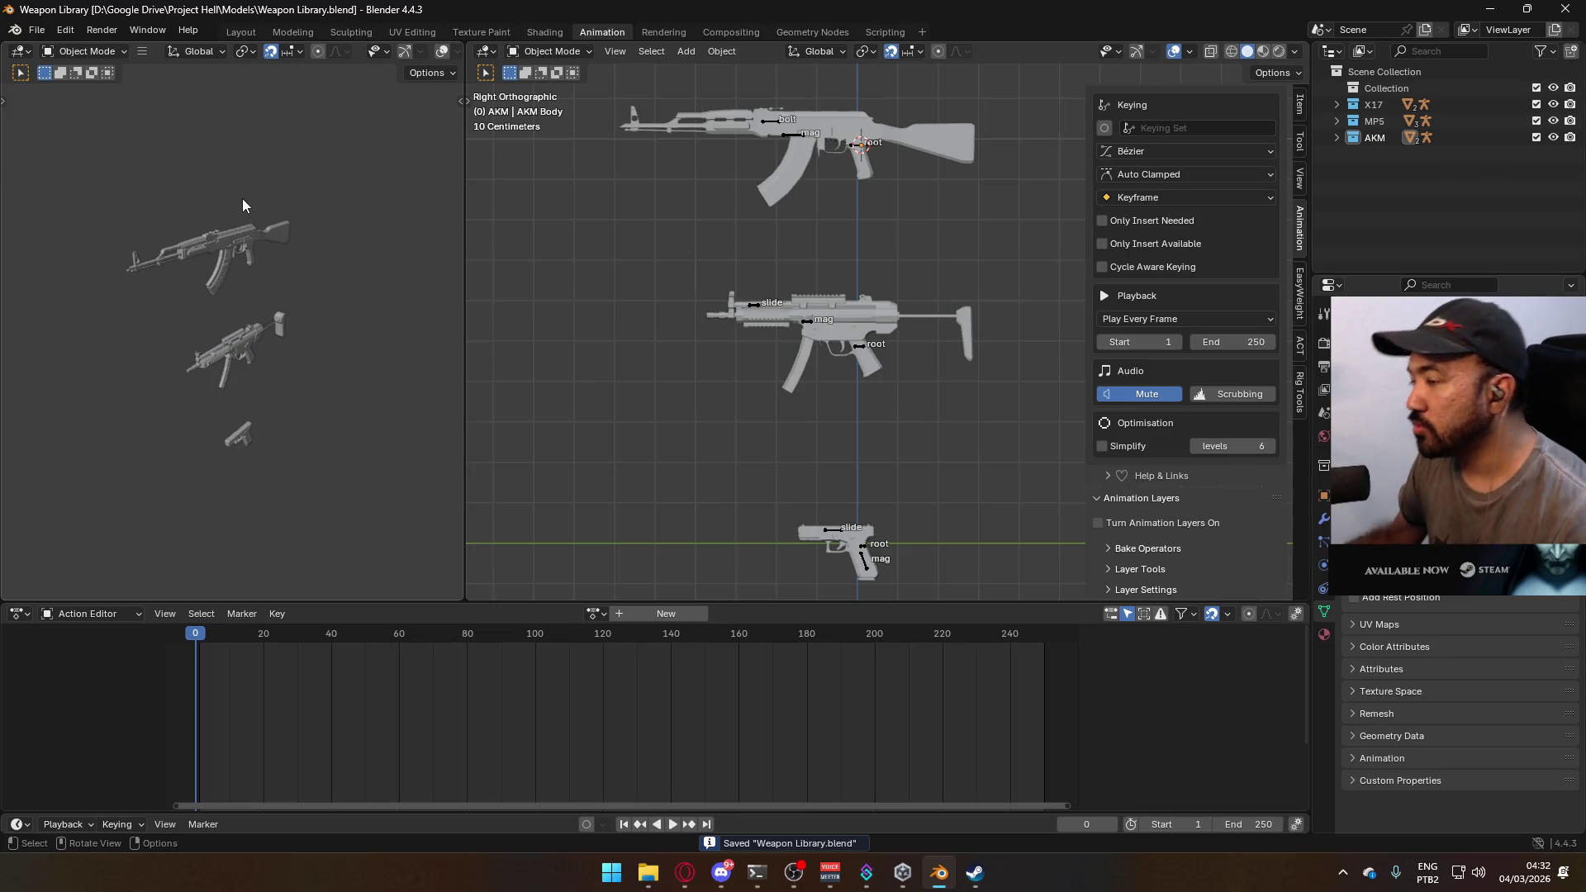
# - Close Blender's Weapon Library, briefly show then minimize Steam, and bring up File Explorer
pyautogui.click(1563, 11)
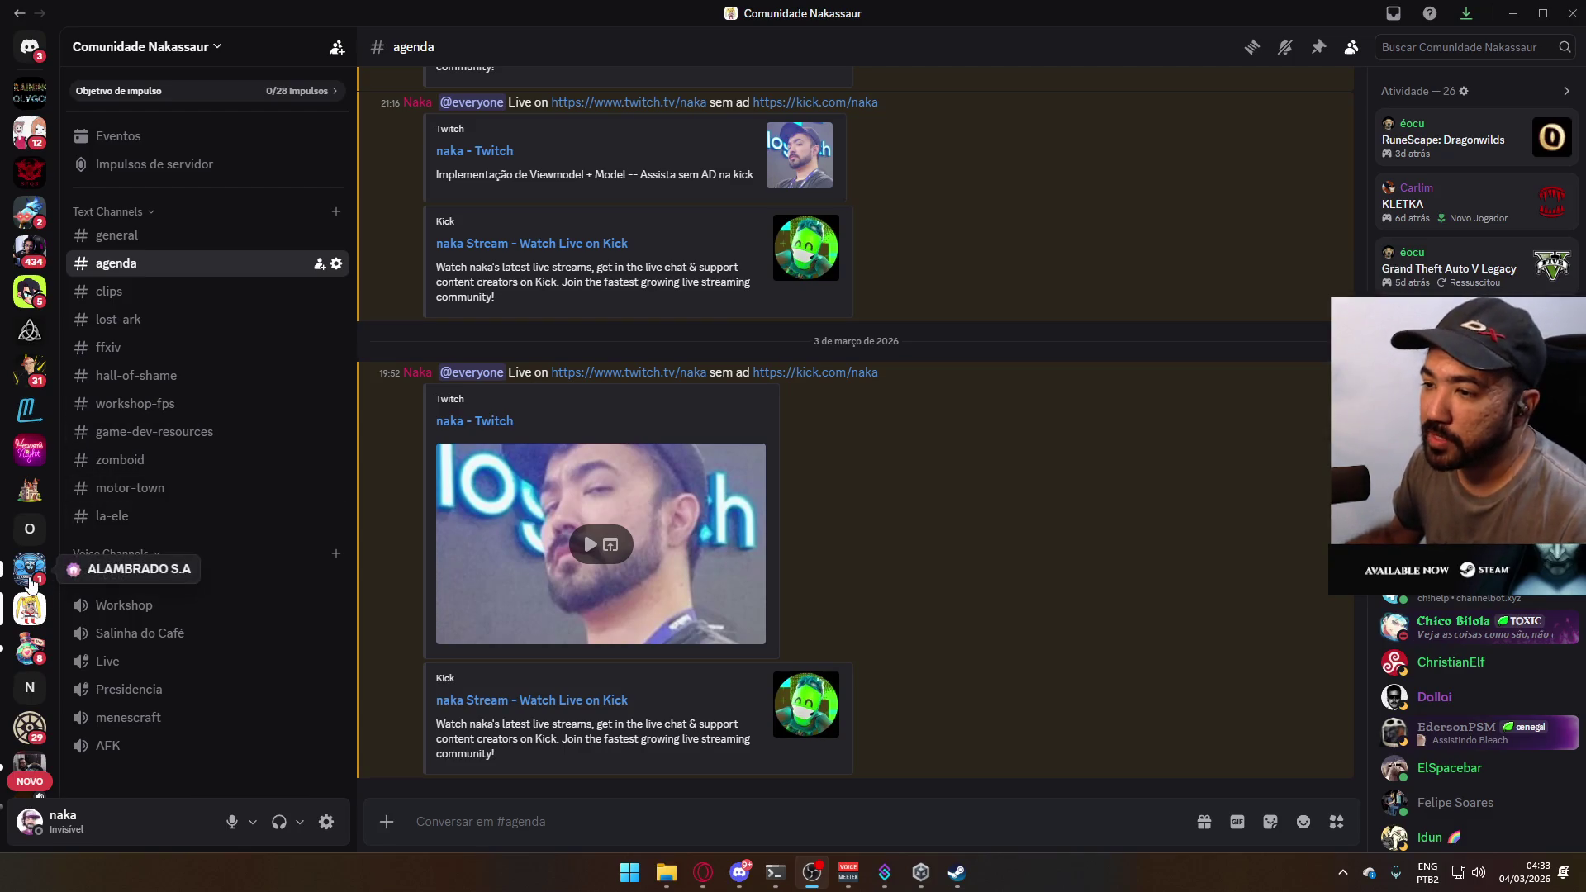
pyautogui.click(946, 881)
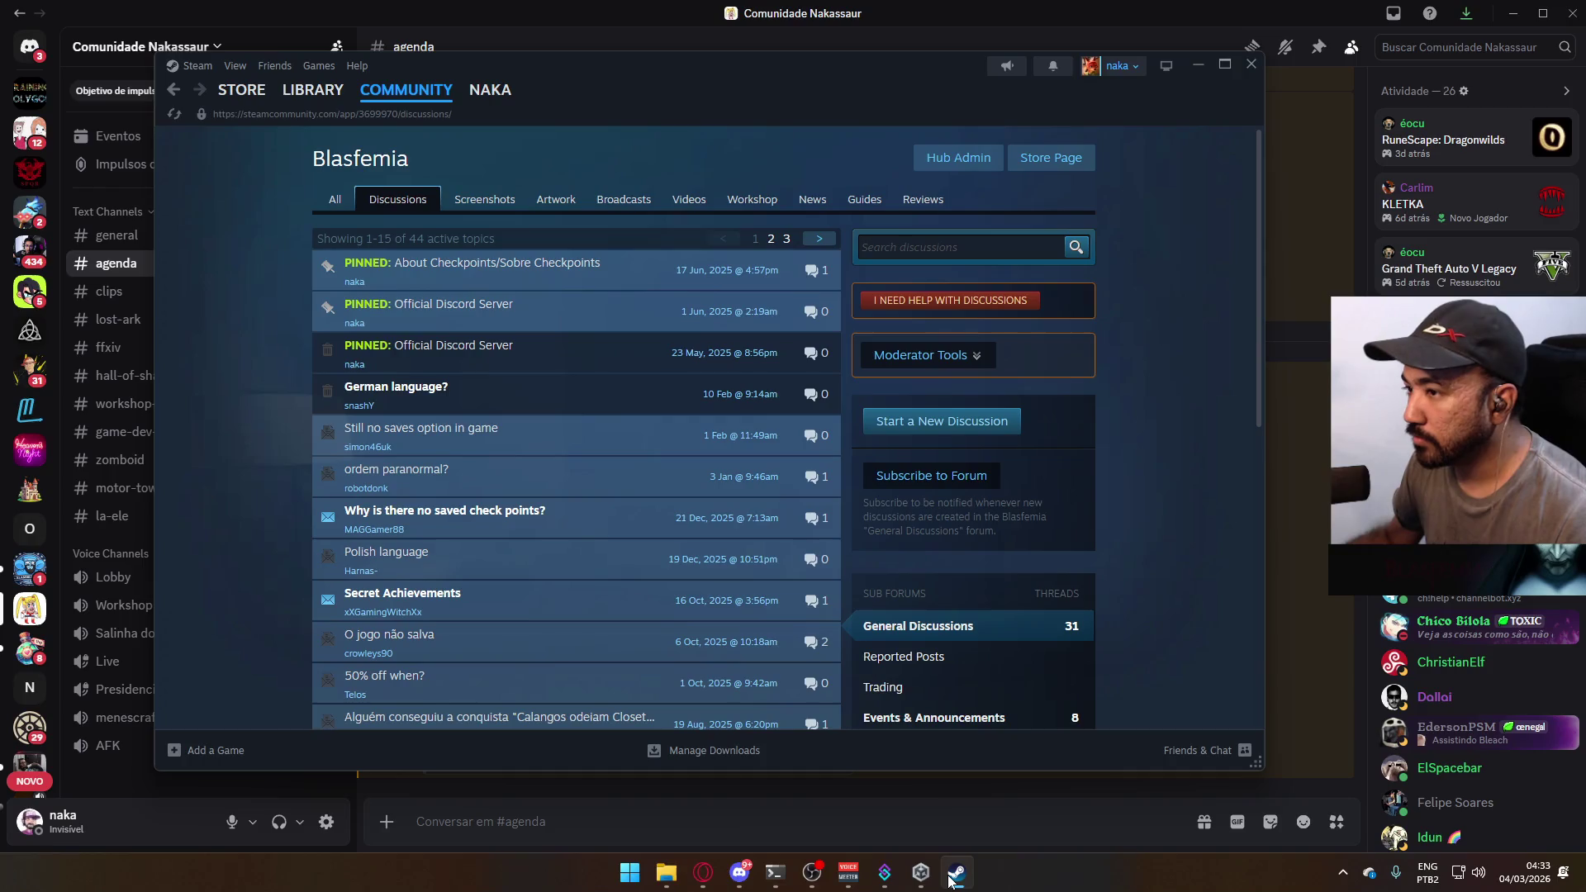
pyautogui.click(950, 881)
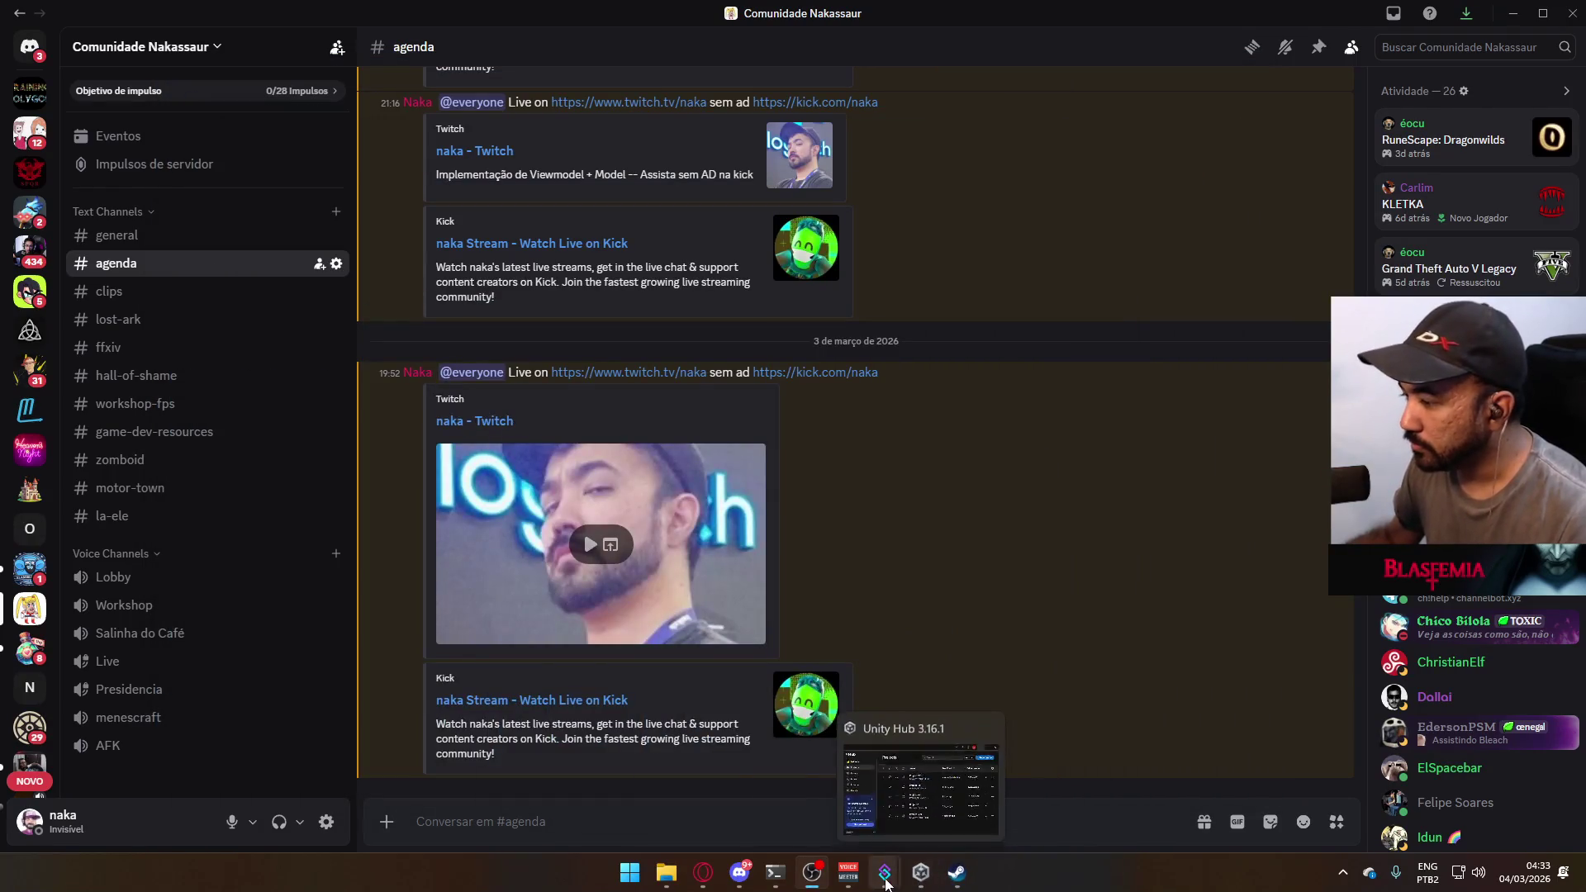
pyautogui.moveTo(777, 876)
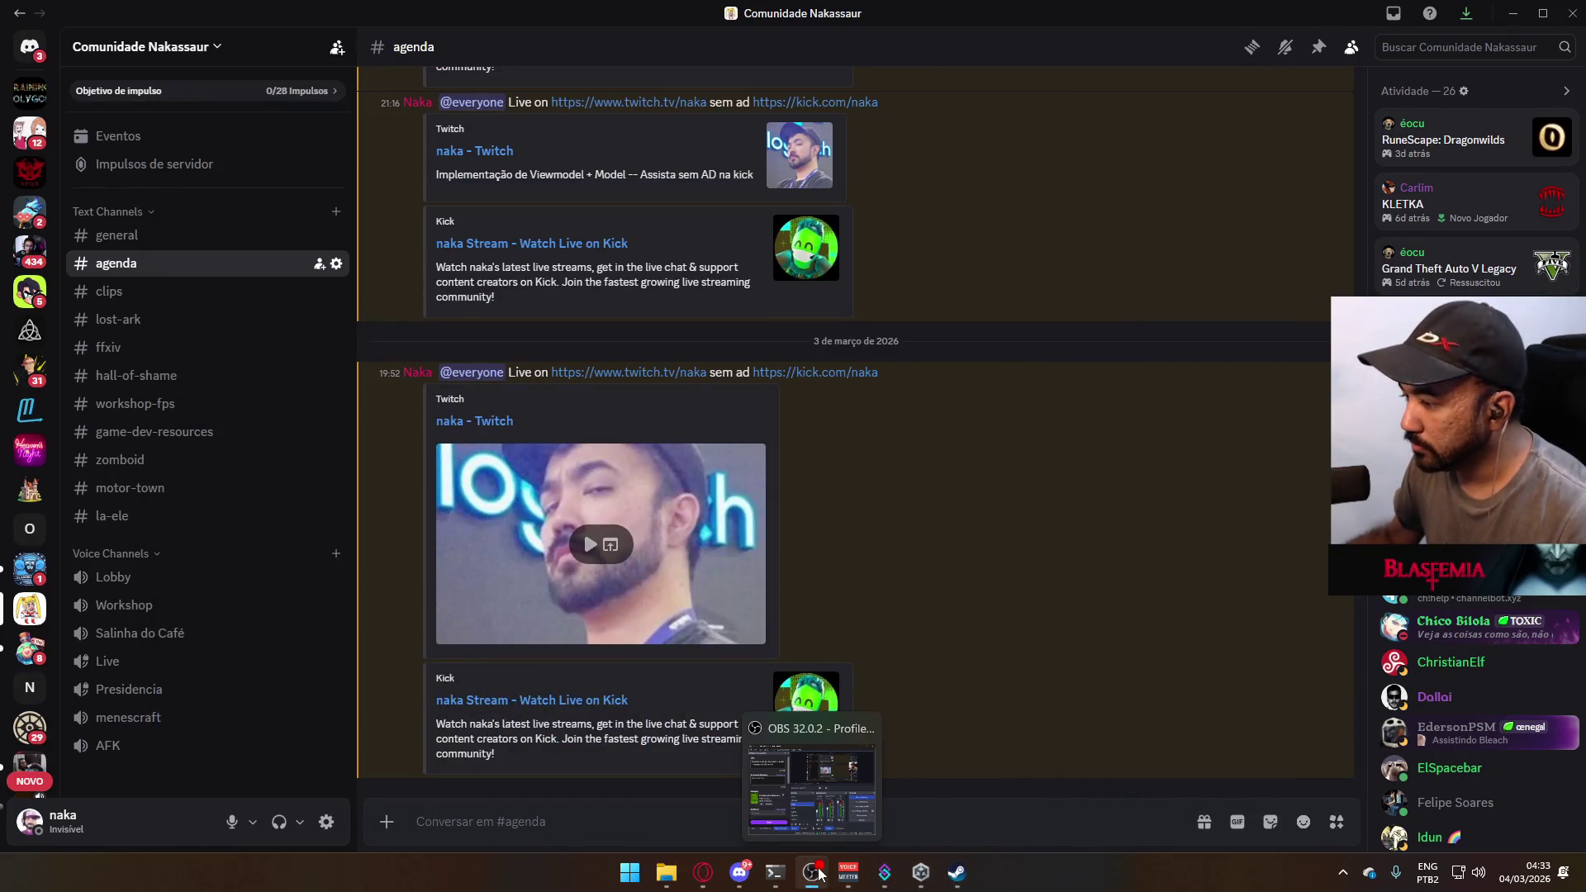
pyautogui.click(666, 873)
# - Browse Local Disk (D:), looking inside the Kyogi and Google Drive folders
pyautogui.click(742, 236)
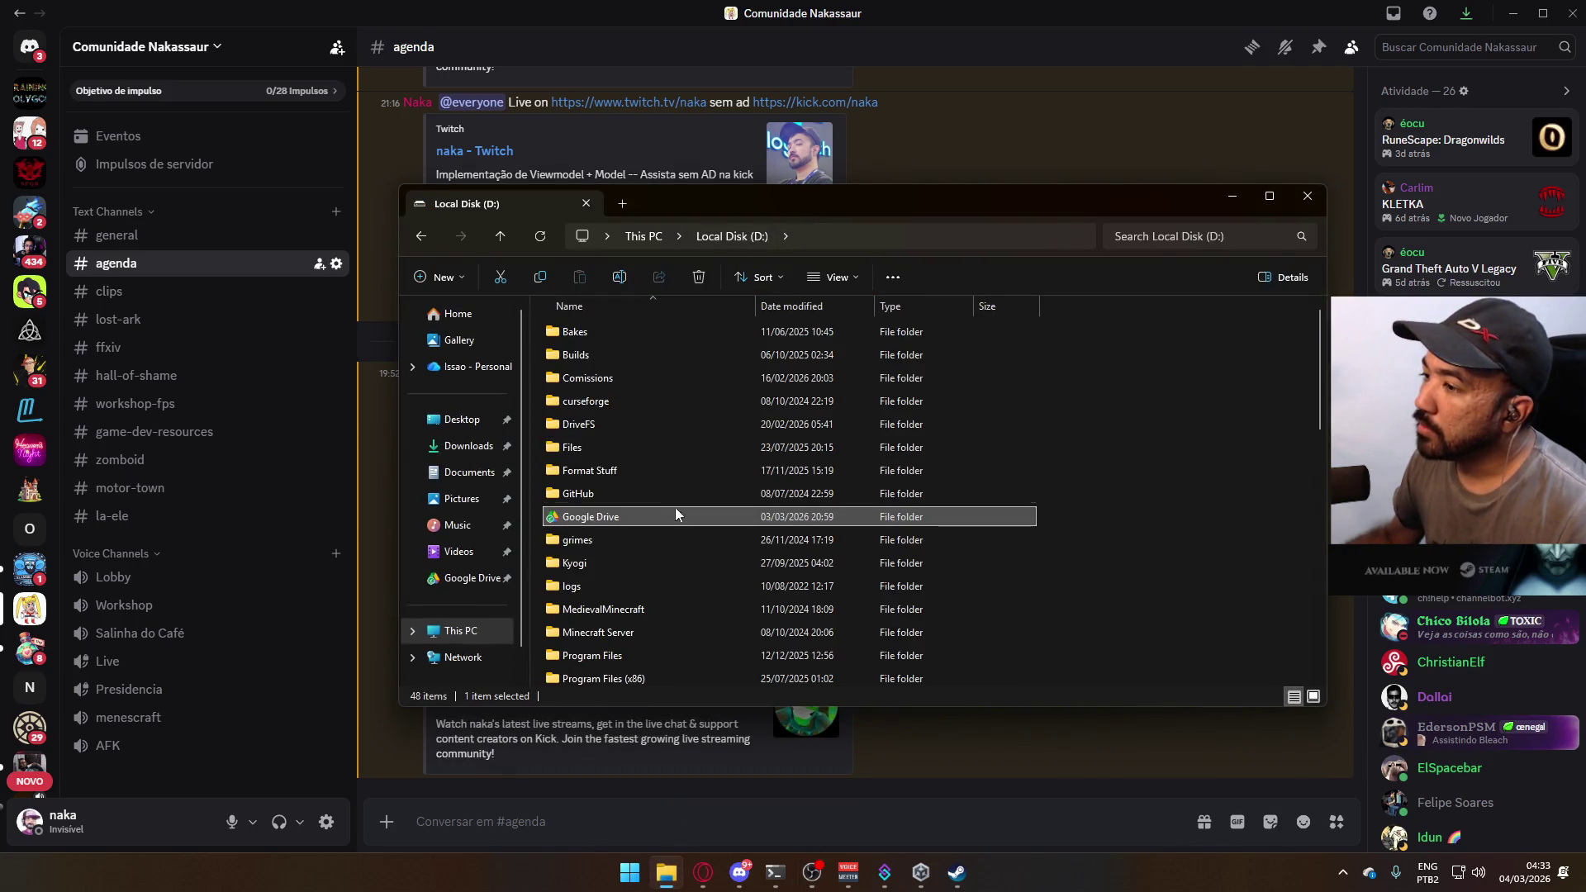
pyautogui.click(637, 563)
pyautogui.doubleClick(637, 563)
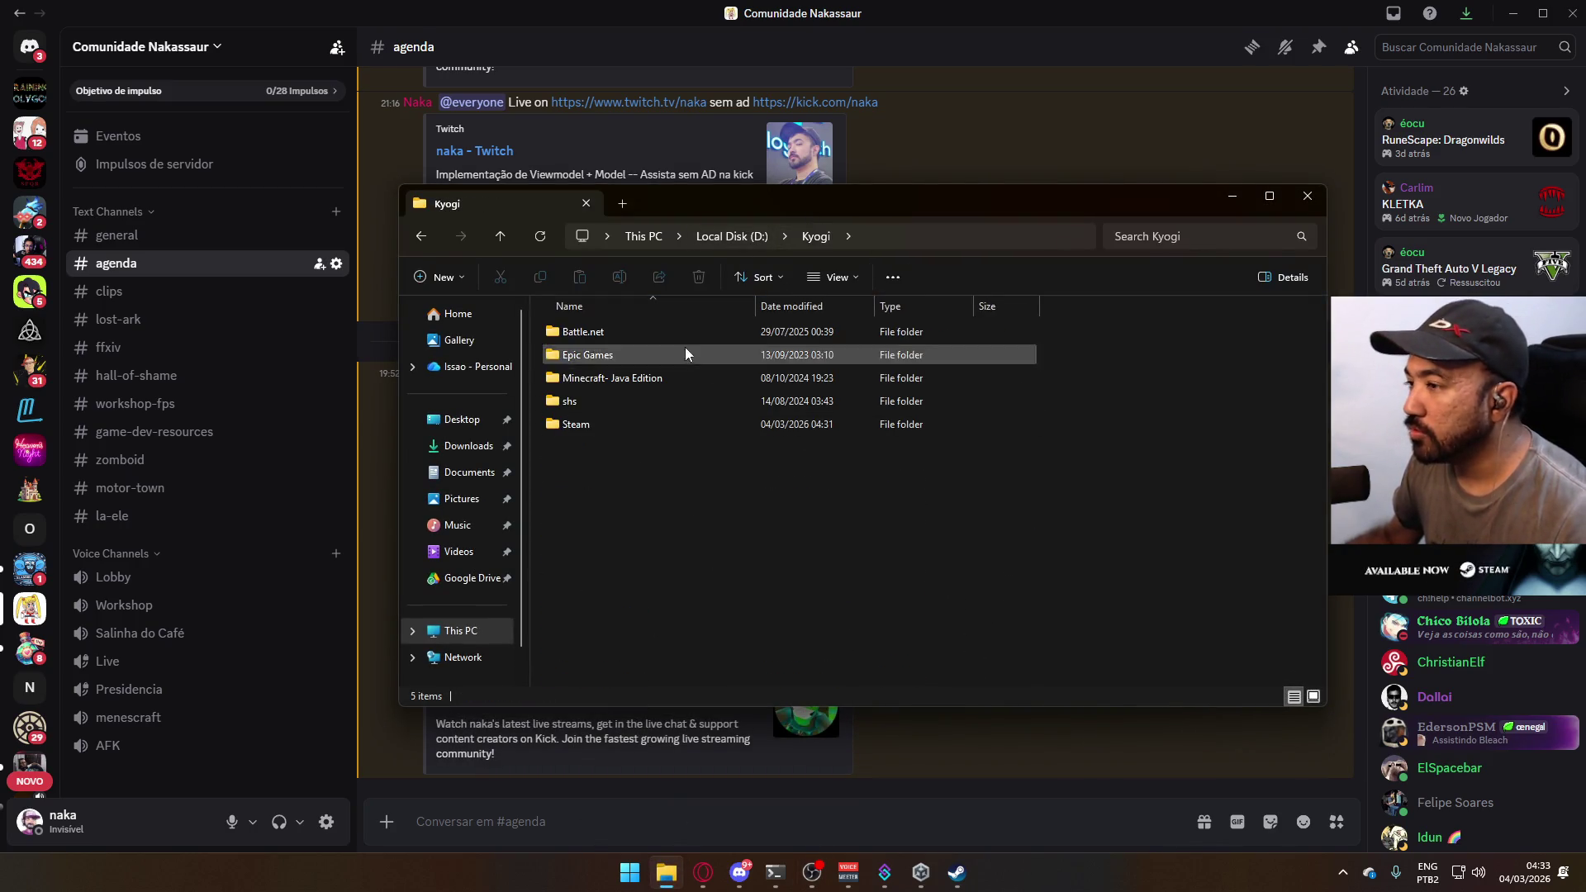
pyautogui.click(732, 237)
pyautogui.scroll(-3, 704, 509)
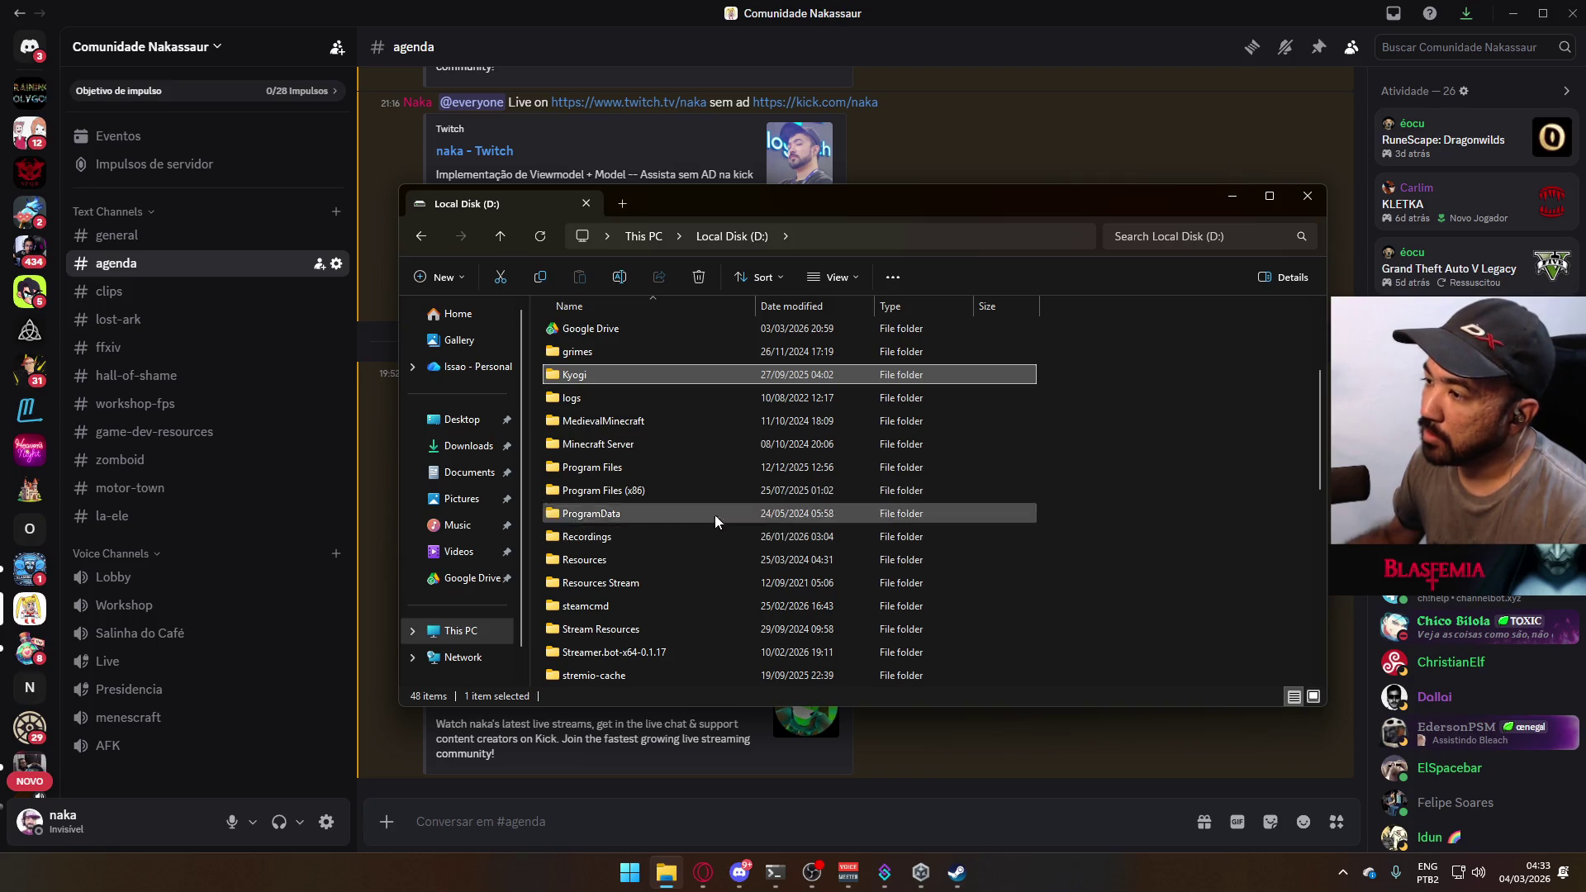
pyautogui.scroll(2, 649, 521)
pyautogui.doubleClick(649, 459)
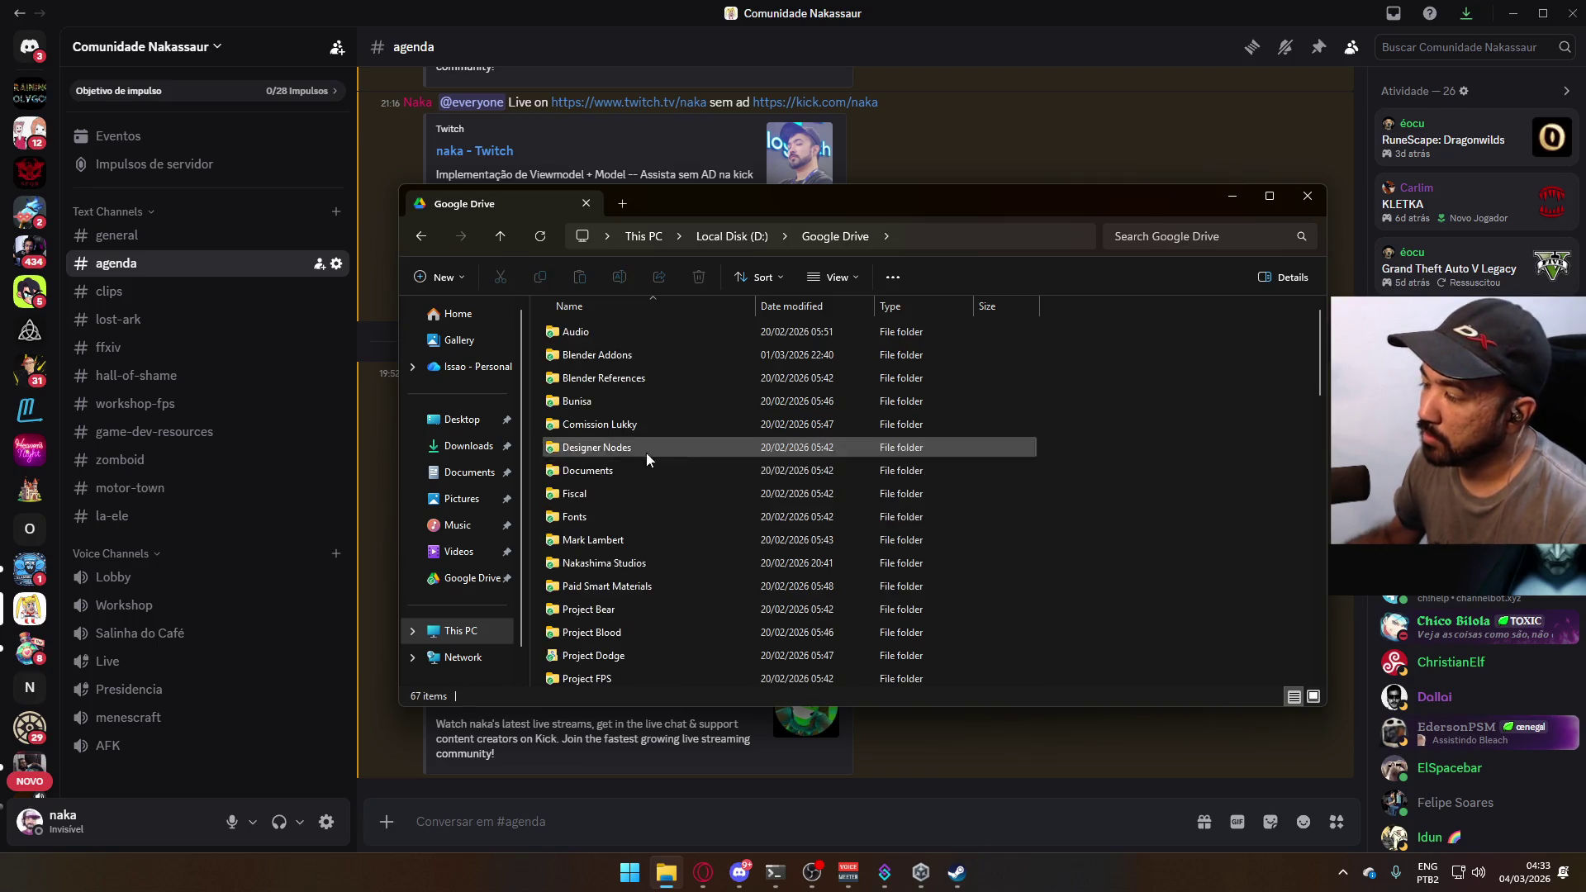
pyautogui.scroll(-2, 697, 346)
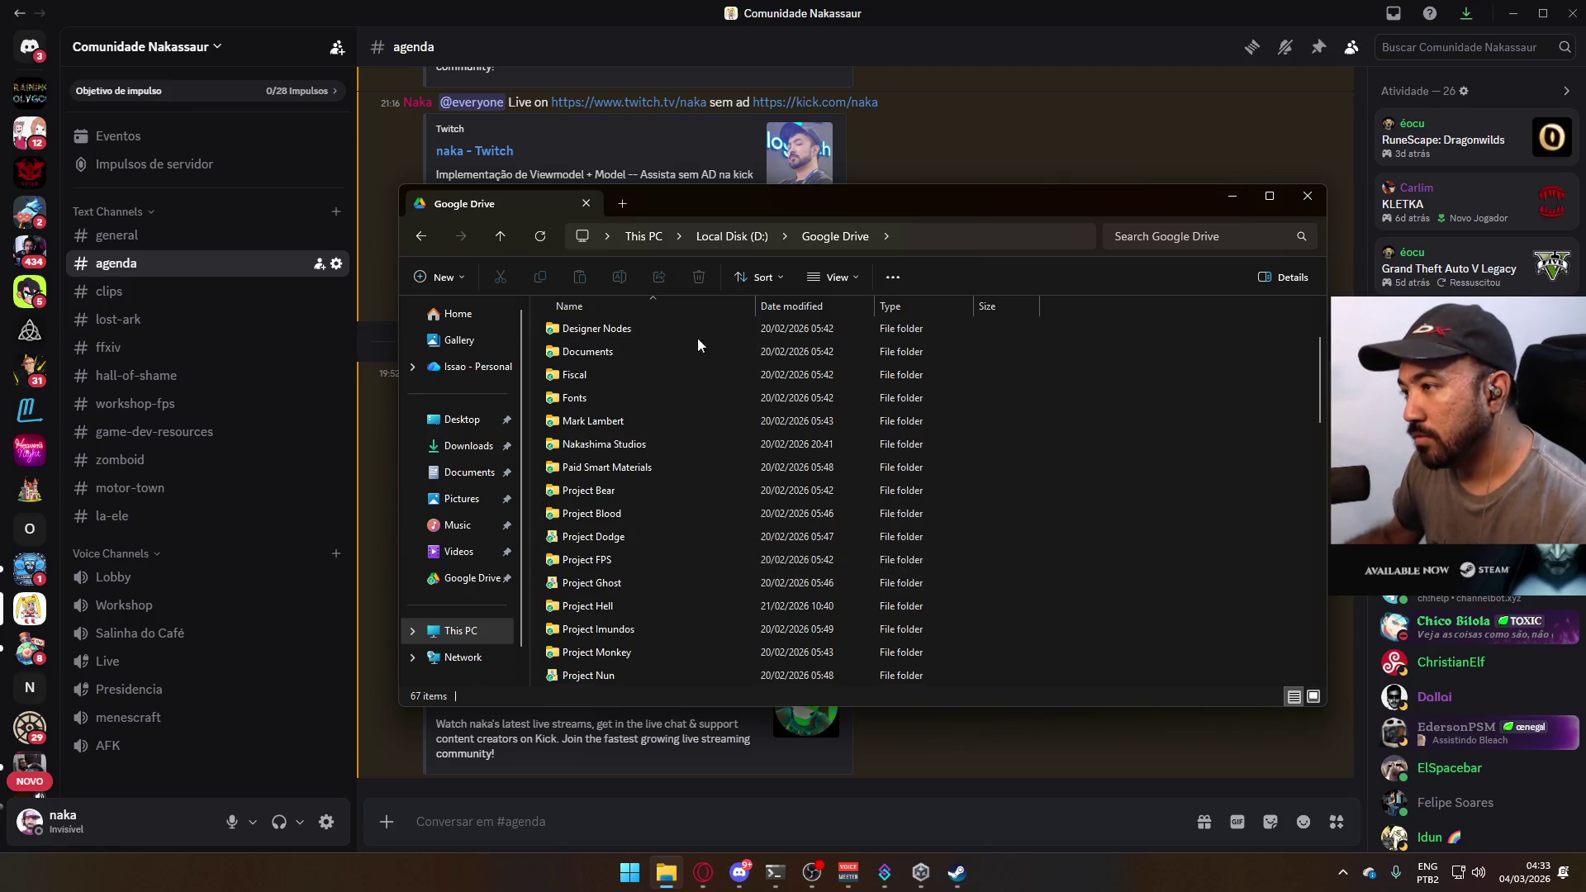
pyautogui.click(724, 237)
# - Go to New SSD (F:) > Unity and duplicate the Project Hell folder there
pyautogui.click(632, 237)
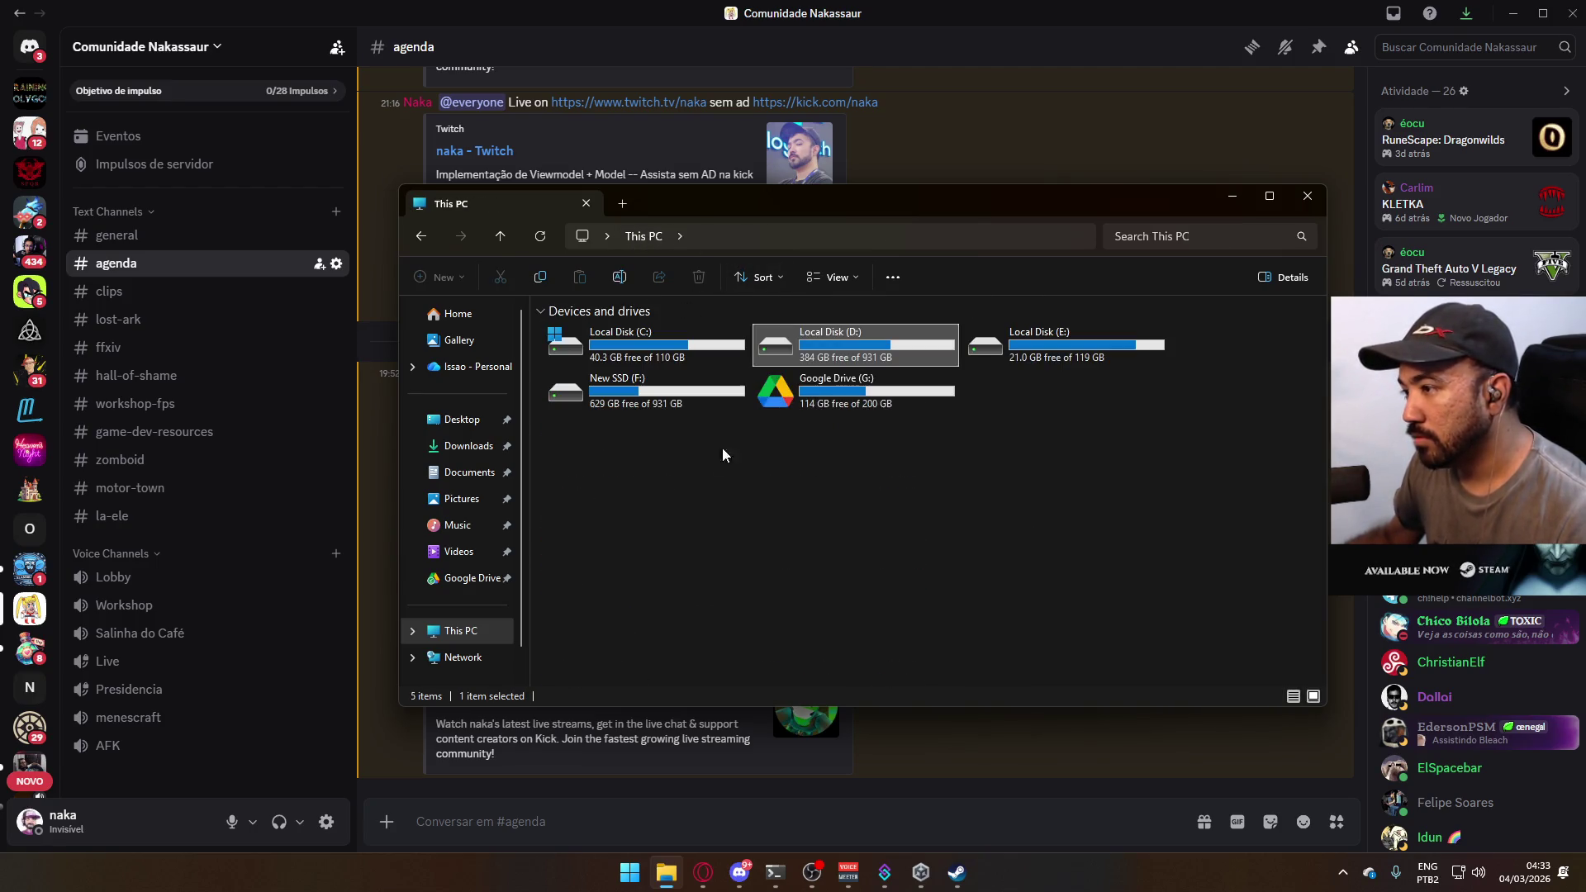
pyautogui.doubleClick(663, 400)
pyautogui.doubleClick(622, 468)
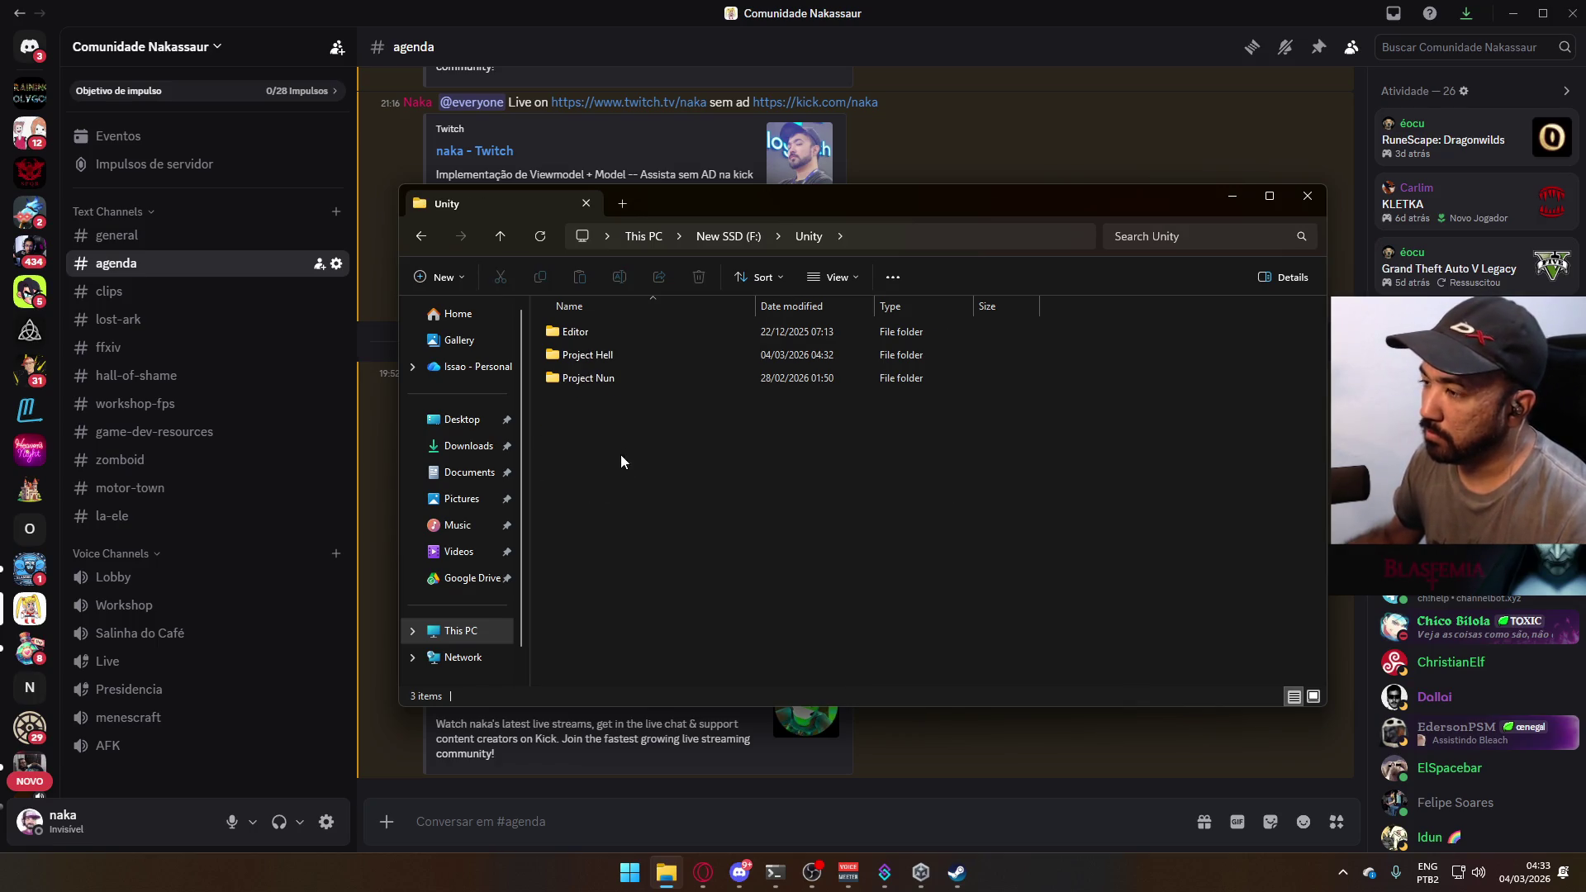
pyautogui.click(620, 357)
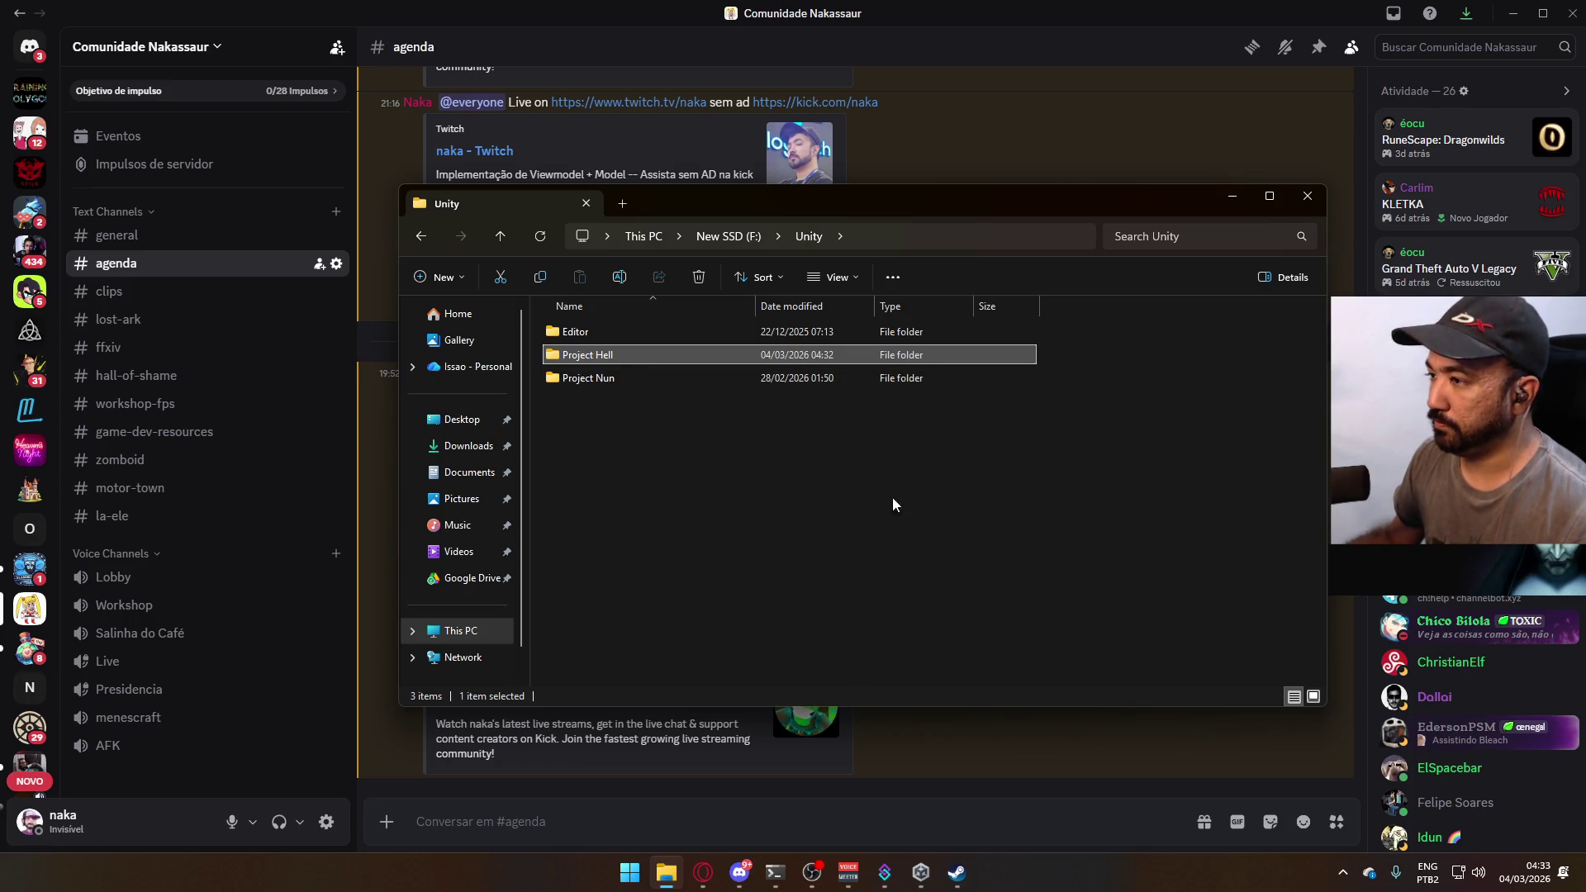
pyautogui.hotkey('ctrl', 'v')
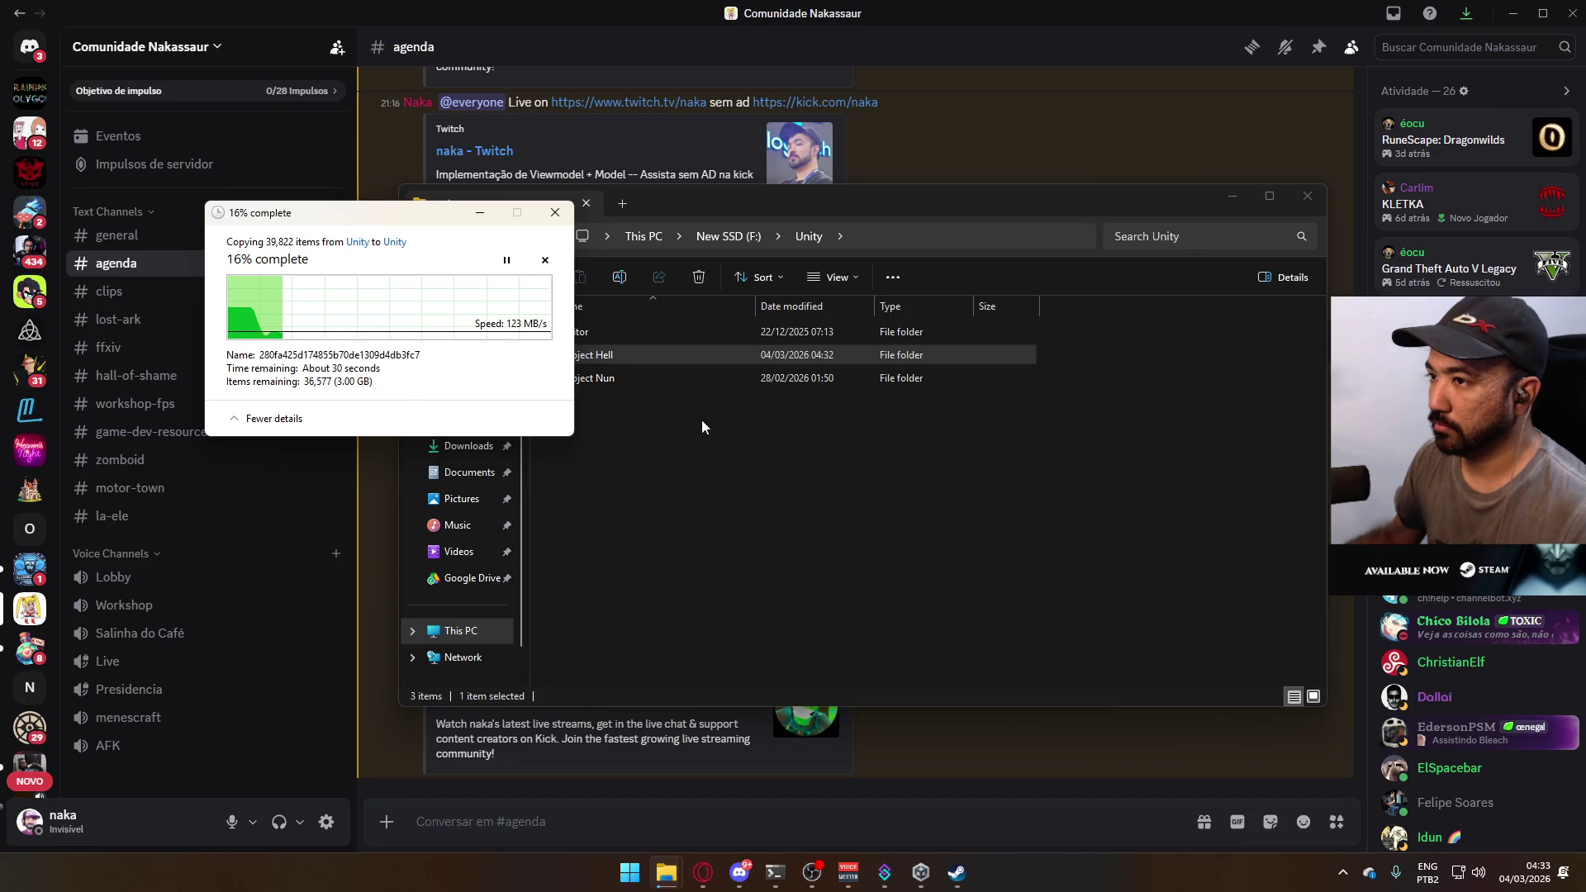
# - Drag the Project Hell copy progress window to the centre of the Explorer window
pyautogui.moveTo(356, 221); pyautogui.dragTo(785, 423)
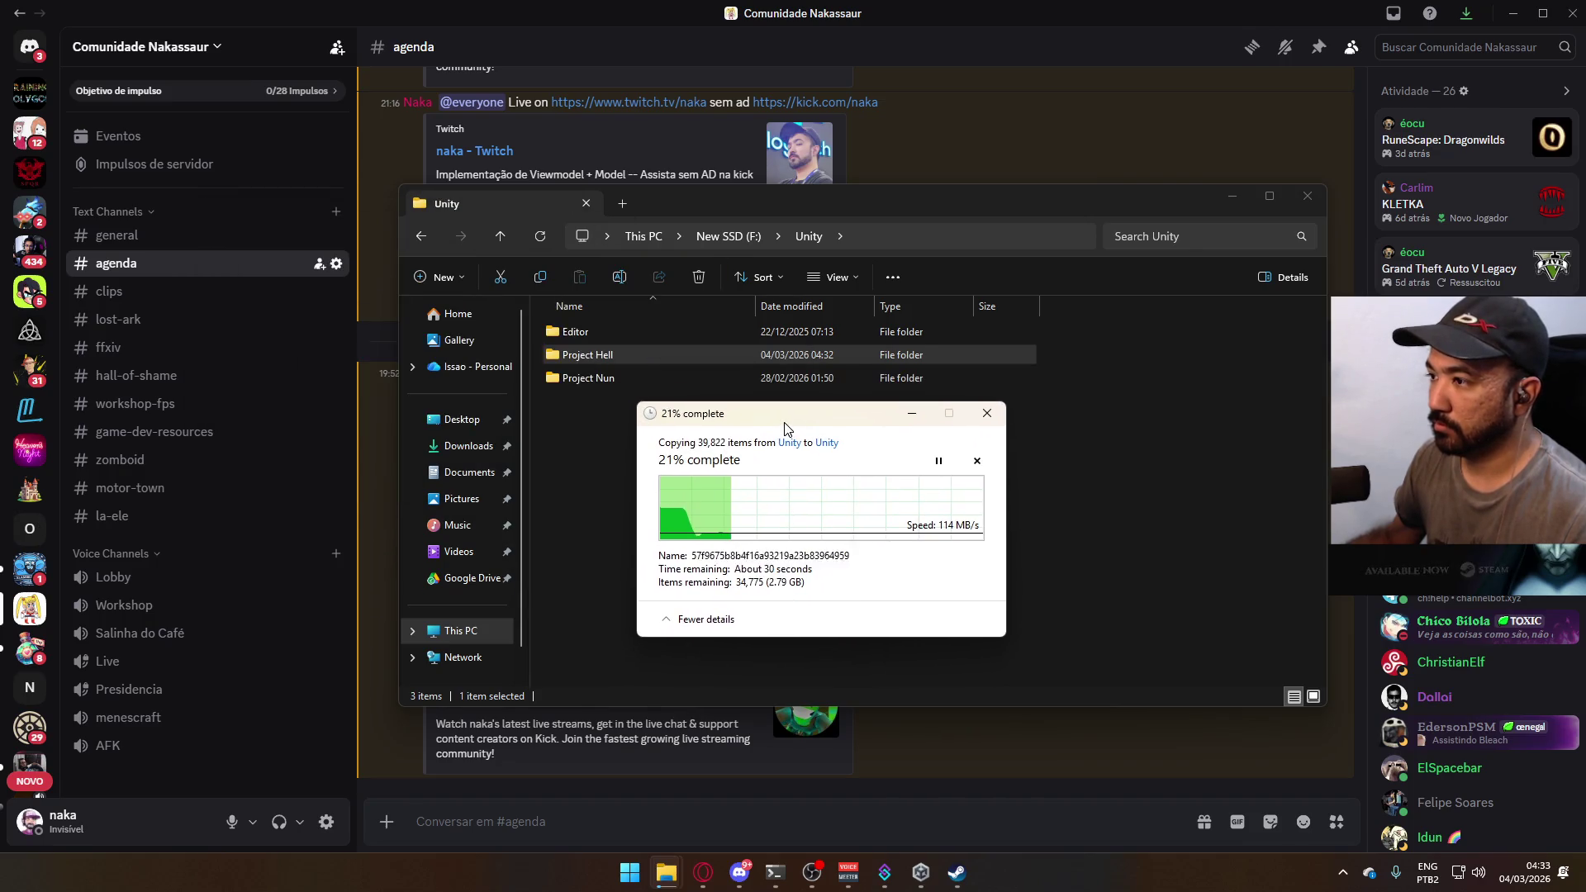